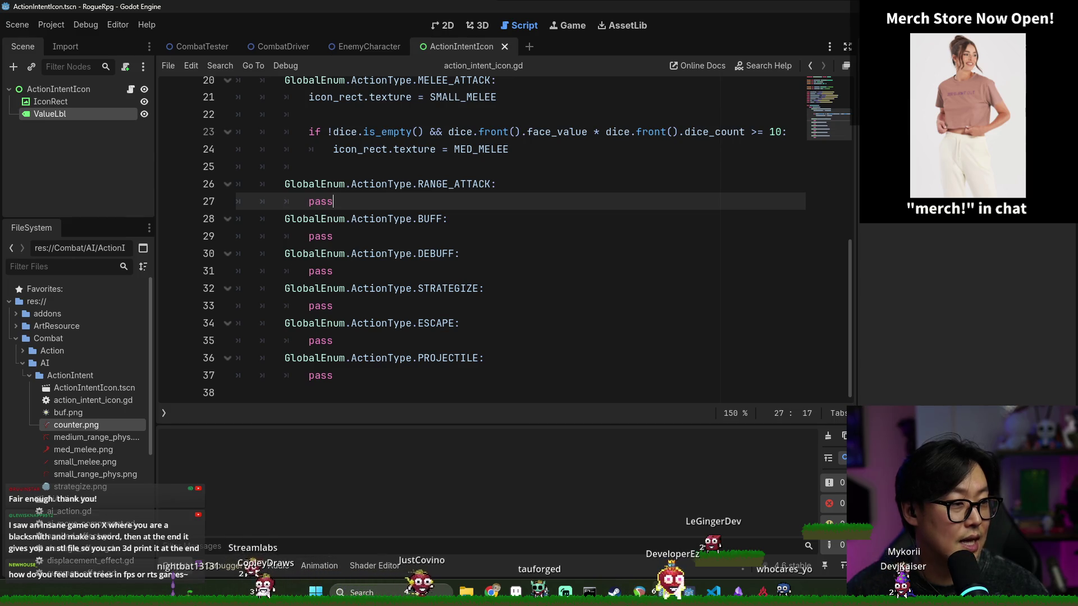
Step: Copy the MELEE_ATTACK icon assignment block with its SMALL_MELEE / MED_MELEE logic
left_click(507, 213)
left_click(497, 201)
scroll(498, 201, "up", 1)
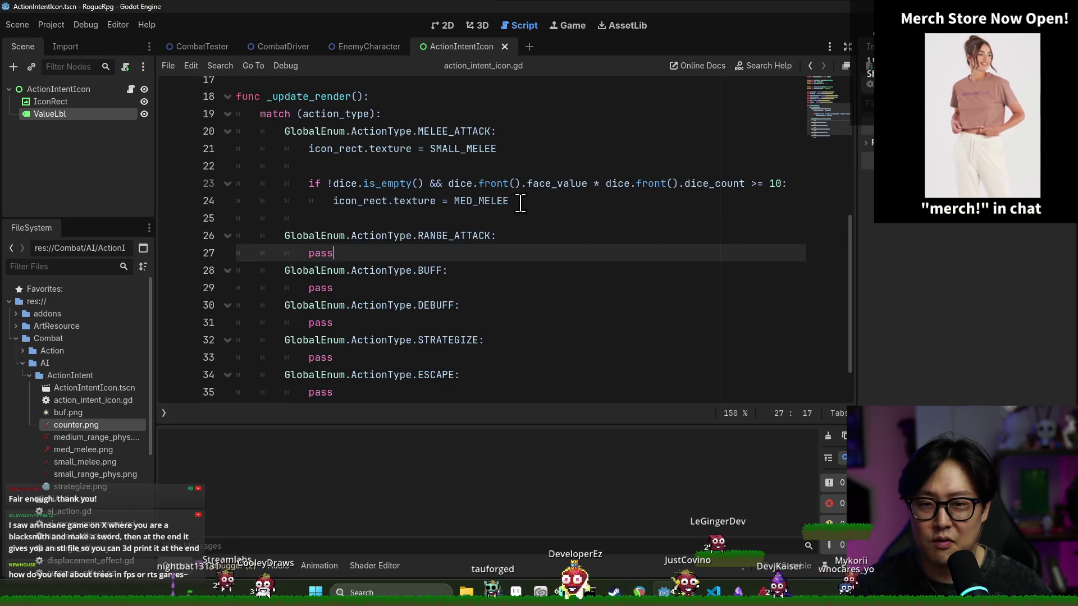
left_click_drag(510, 201, 309, 149)
key("ctrl+c")
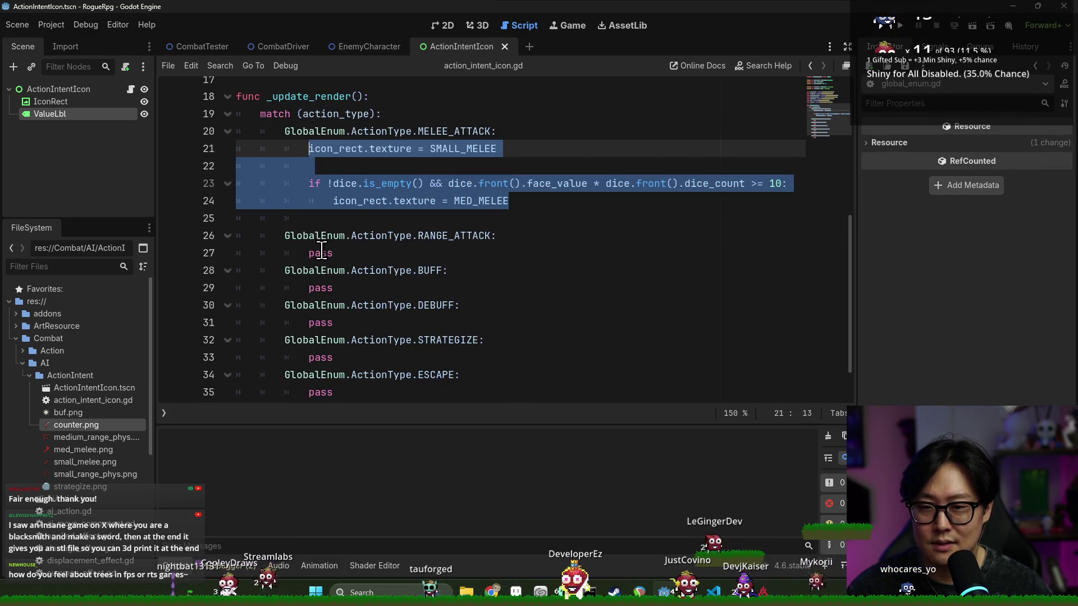
Step: Paste the melee block under RANGE_ATTACK, using SMALL_RANGE_PHYS and MEDIUM_RANGE_PHYS instead
double_click(321, 253)
key("ctrl+v")
double_click(453, 253)
type("SMAL")
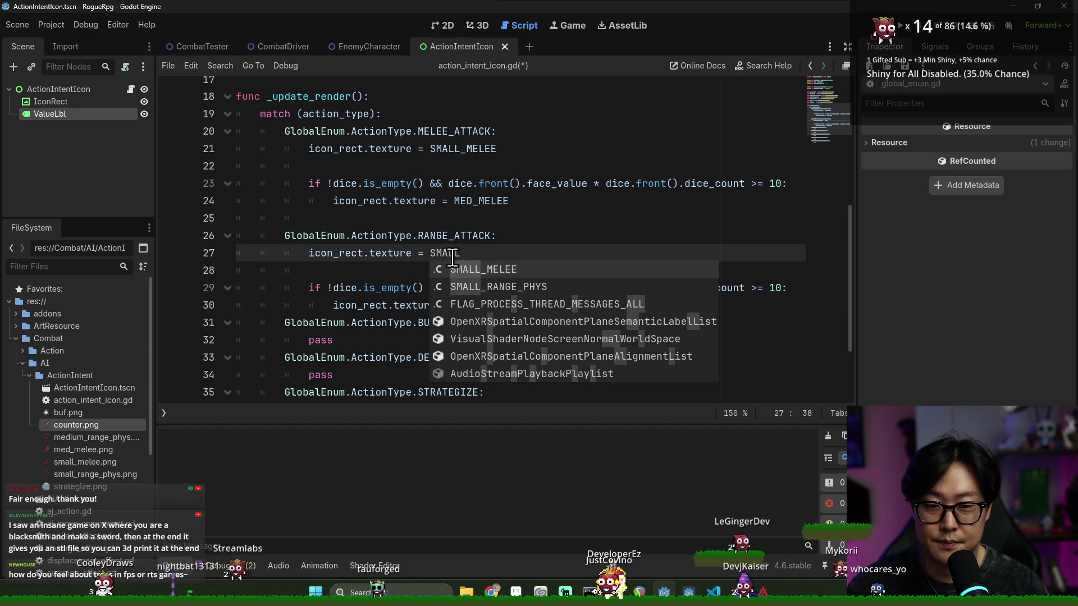
key("Down")
key("Return")
double_click(473, 305)
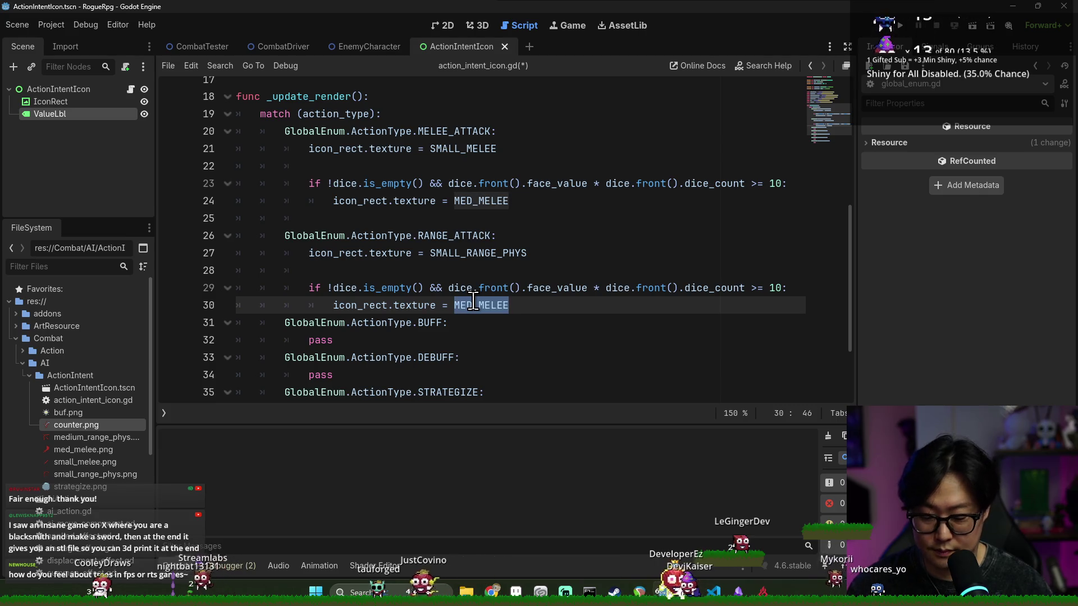
type("MED")
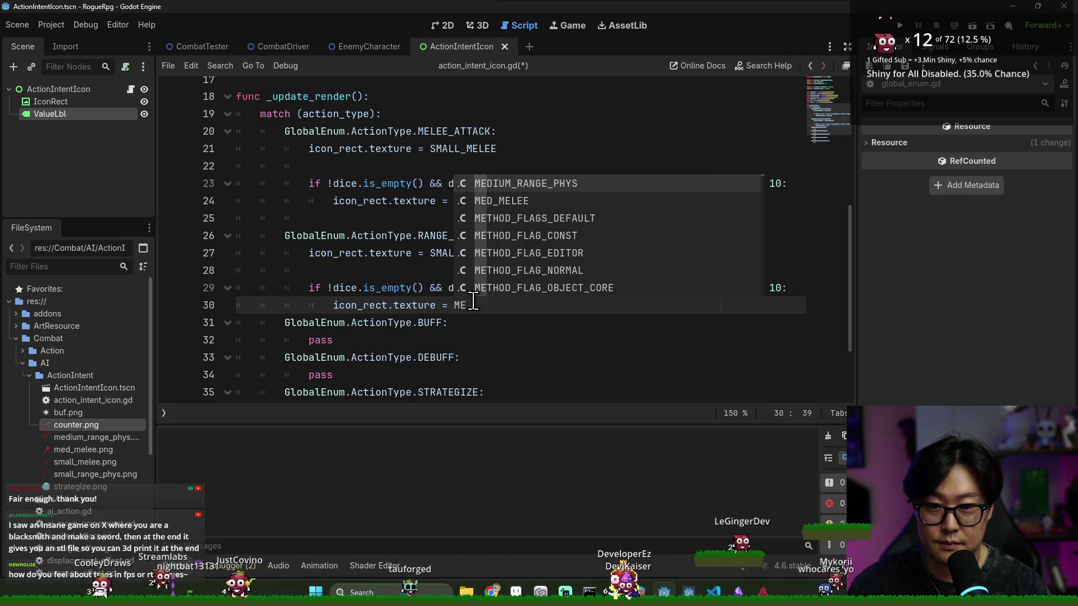
key("Return")
Step: Replace the pass under BUFF with the ranged icon_rect.texture assignment line
scroll(443, 241, "down", 2)
key("Down")
scroll(444, 226, "down", 1)
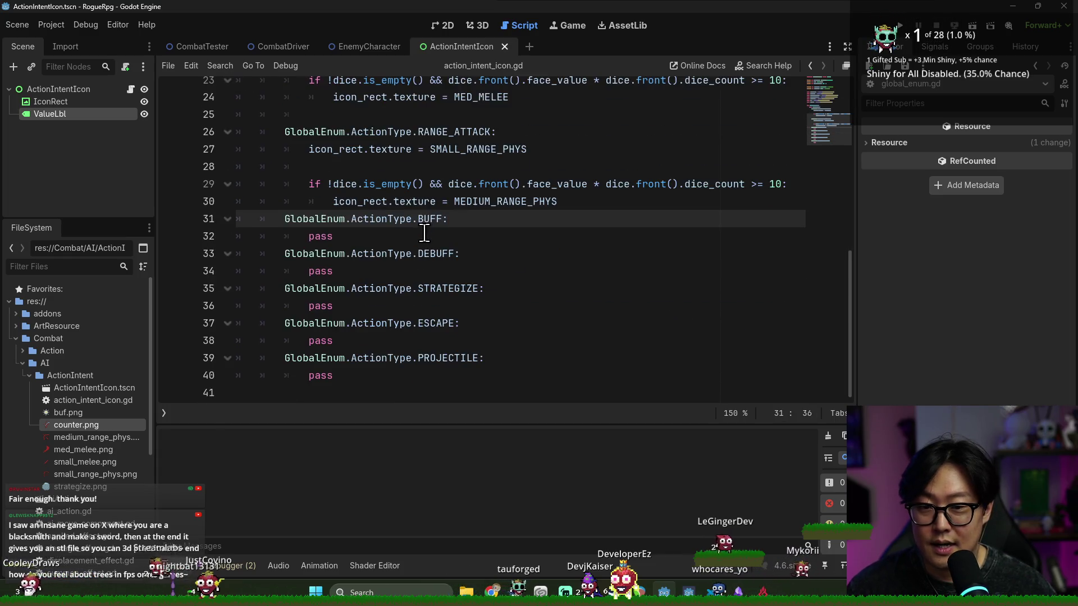
triple_click(360, 149)
double_click(321, 236)
key("ctrl+v")
left_click(472, 235)
key("shift+Tab")
key("shift+Tab")
key("shift+Tab")
key("End")
Step: Change the BUFF case's texture to the BUF constant and remove the leftover blank line
double_click(468, 236)
scroll(392, 289, "up", 7)
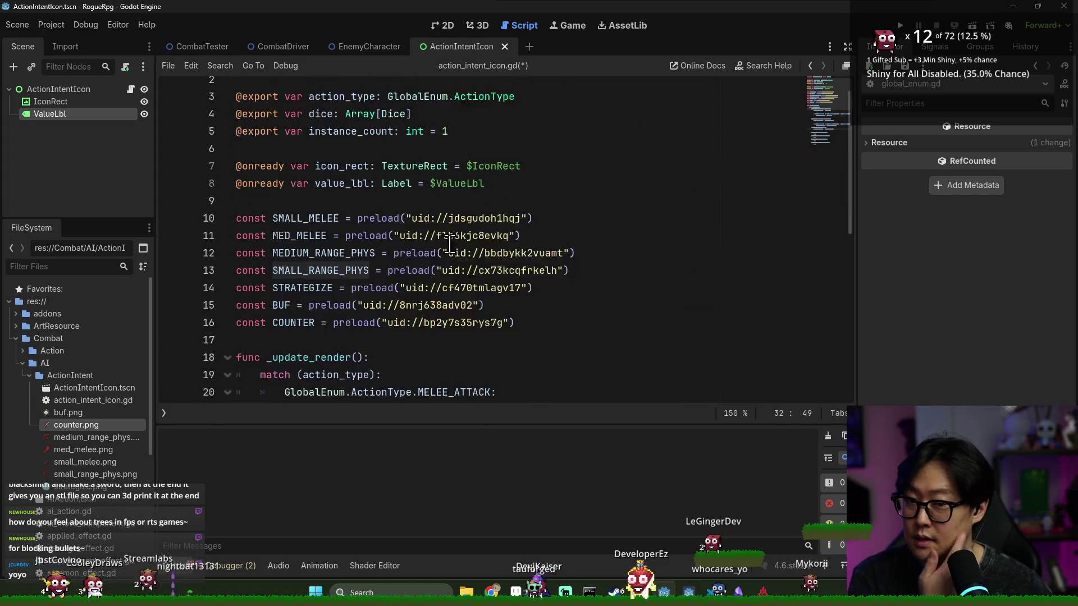
scroll(392, 289, "down", 2)
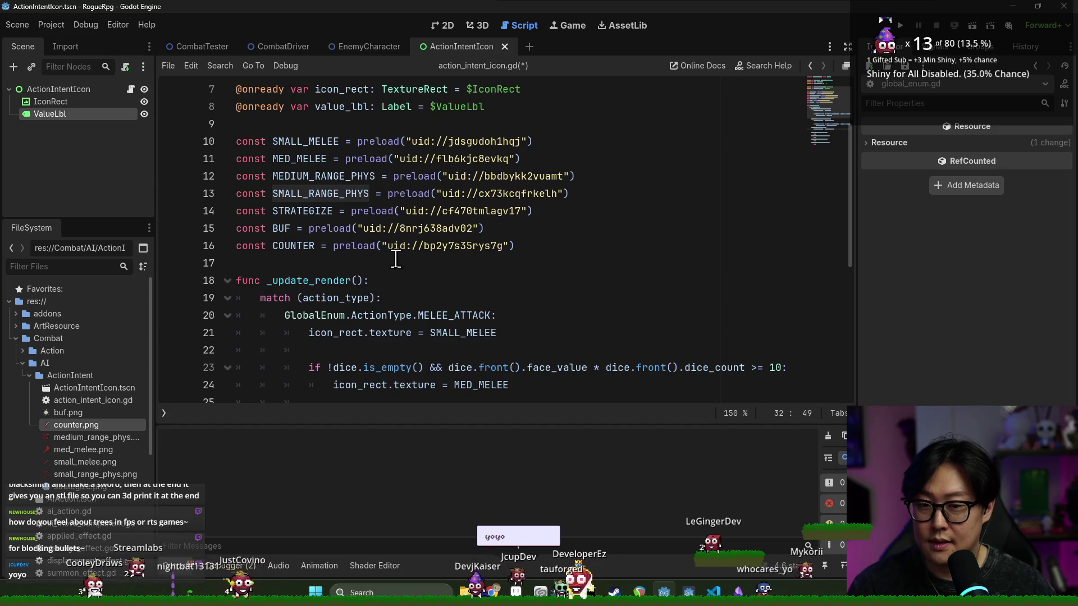
double_click(283, 231)
scroll(427, 320, "down", 5)
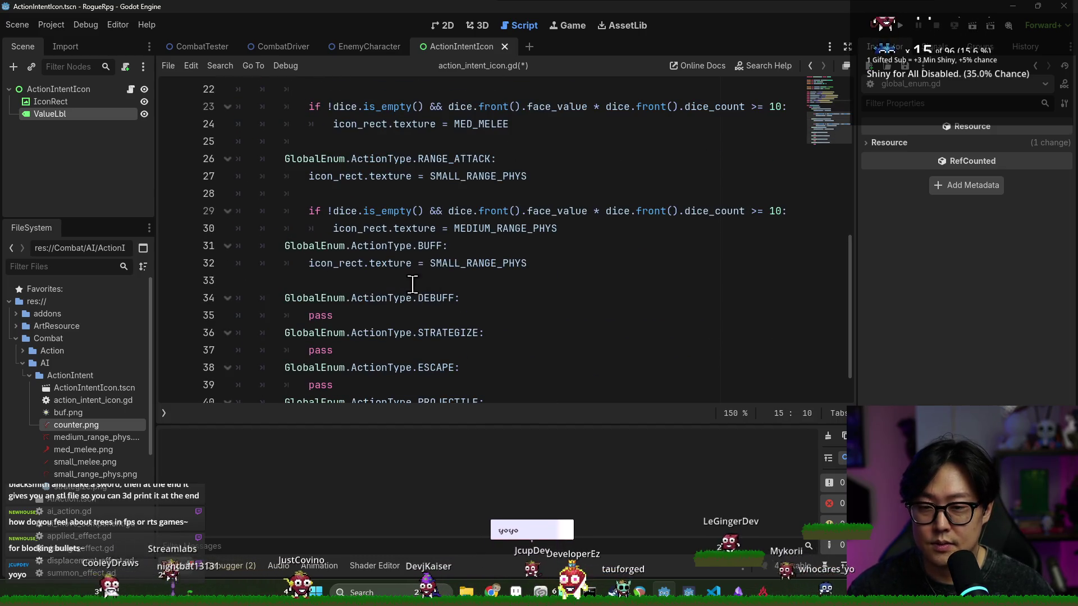
double_click(460, 264)
key("ctrl+v")
left_click(356, 281)
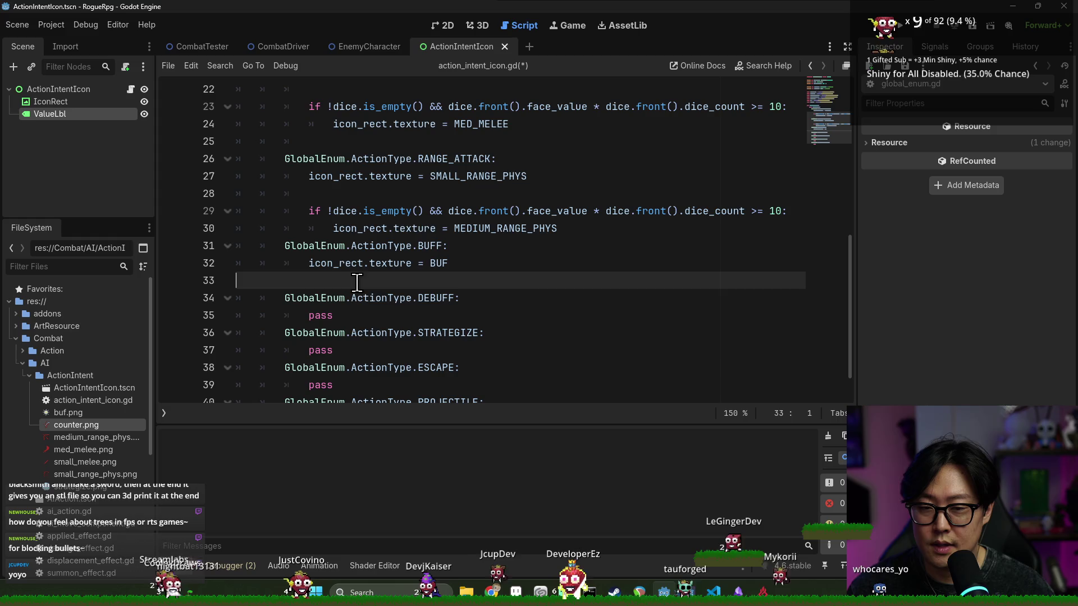
key("BackSpace")
Step: Copy the BUFF texture assignment over the pass line under DEBUFF
left_click(351, 298)
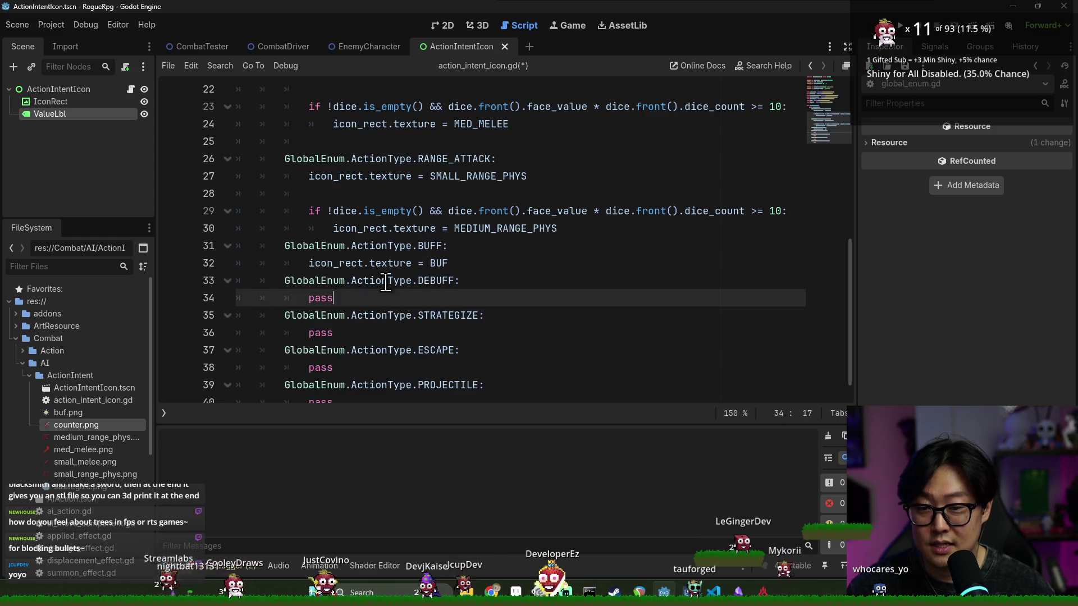
scroll(337, 235, "up", 4)
double_click(288, 158)
scroll(287, 162, "down", 4)
left_click(357, 263)
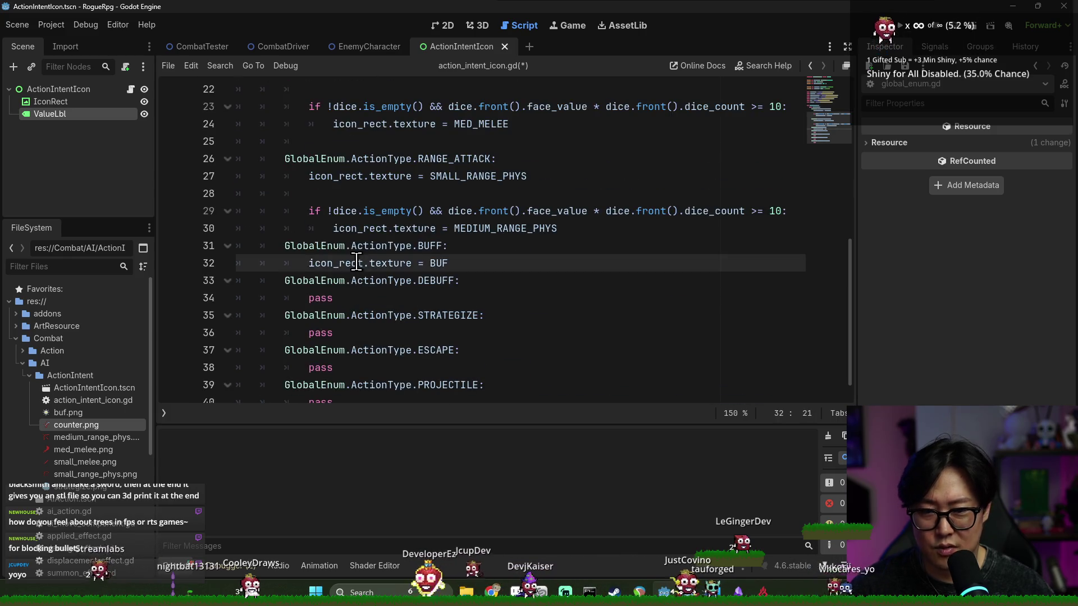
triple_click(358, 263)
key("ctrl+c")
triple_click(403, 296)
key("ctrl+v")
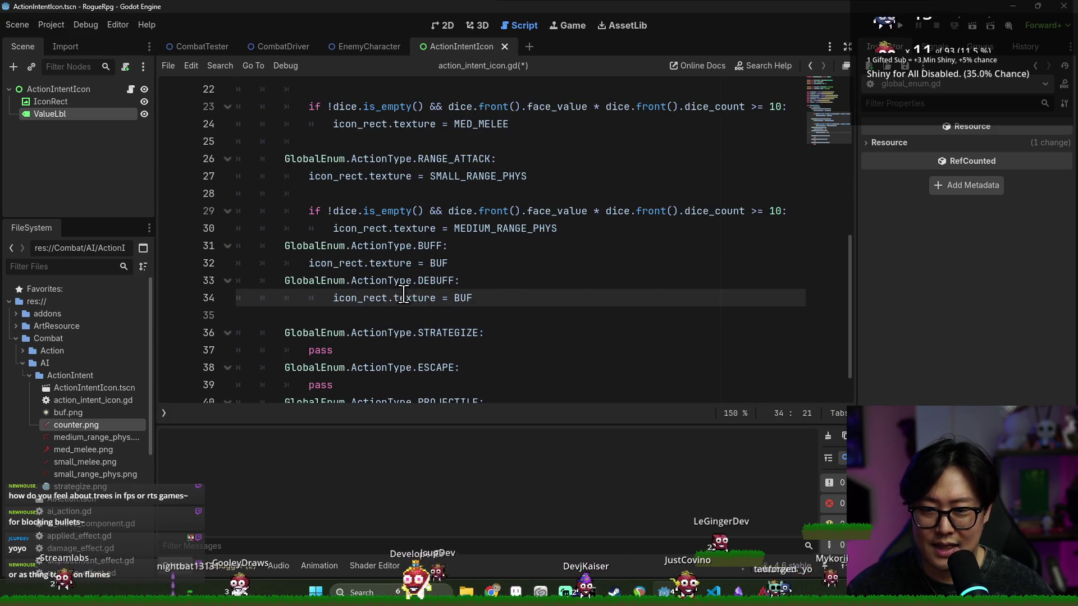
scroll(414, 298, "up", 6)
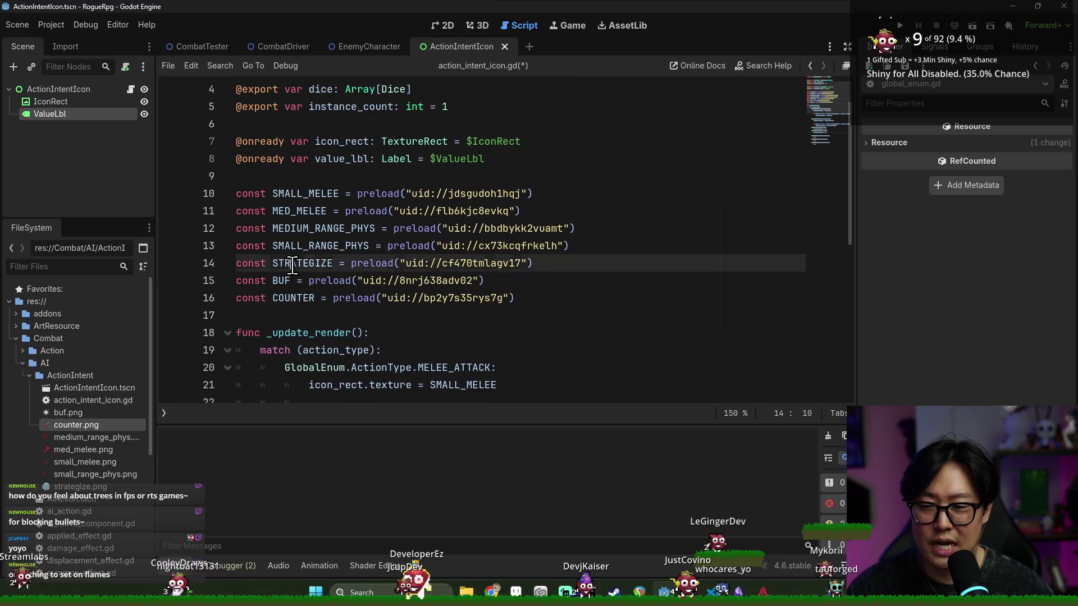
Step: Make the DEBUFF case use the STRATEGIZE texture instead of BUF
key("alt+Left")
scroll(413, 306, "down", 6)
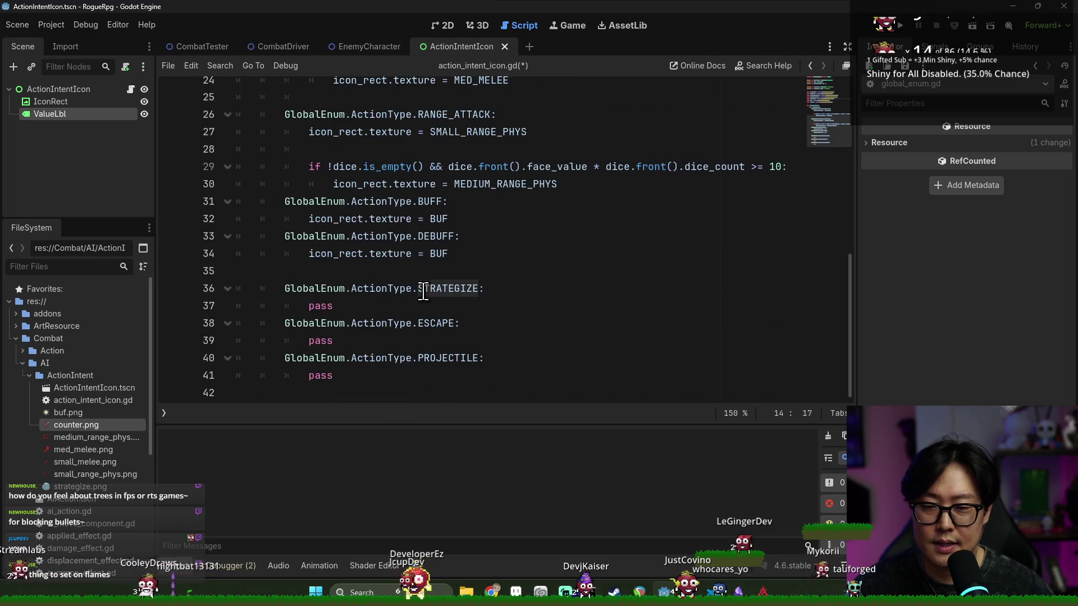
double_click(436, 255)
key("ctrl+v")
triple_click(393, 256)
Step: Put the STRATEGIZE texture assignment under the STRATEGIZE case and fix its indentation
double_click(320, 306)
key("ctrl+v")
left_click(352, 271)
key("BackSpace")
left_click(361, 289)
key("BackSpace")
key("BackSpace")
key("BackSpace")
key("End")
key("Delete")
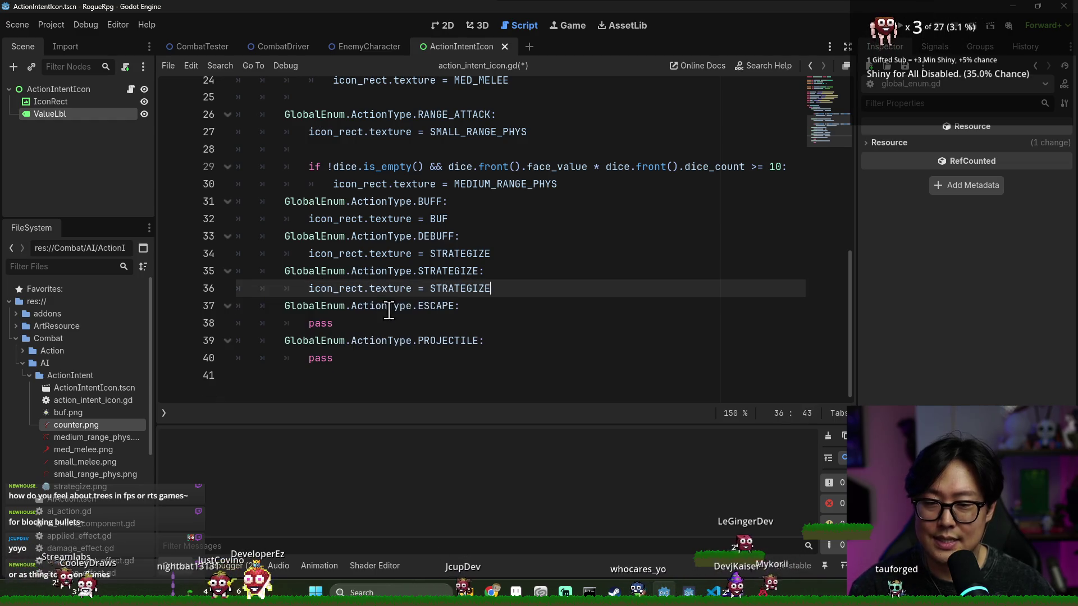
Step: Copy the STRATEGIZE assignment over the pass under ESCAPE and fix its indentation
triple_click(390, 289)
key("ctrl+c")
double_click(320, 324)
key("ctrl+v")
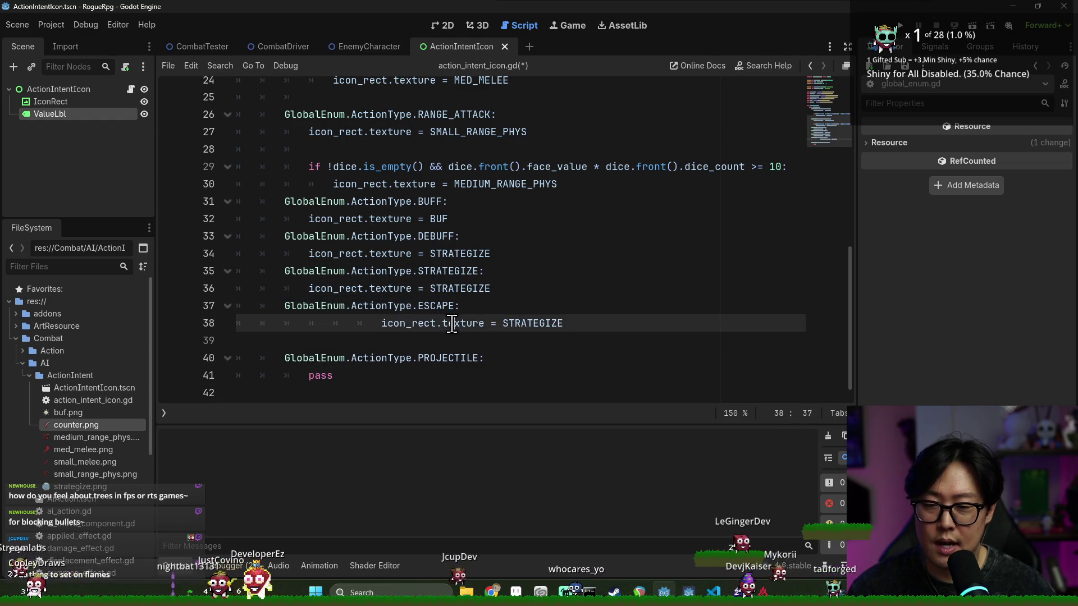
left_click(353, 340)
key("BackSpace")
Step: Replace the pass under PROJECTILE with the SMALL_RANGE_PHYS texture assignment
double_click(320, 358)
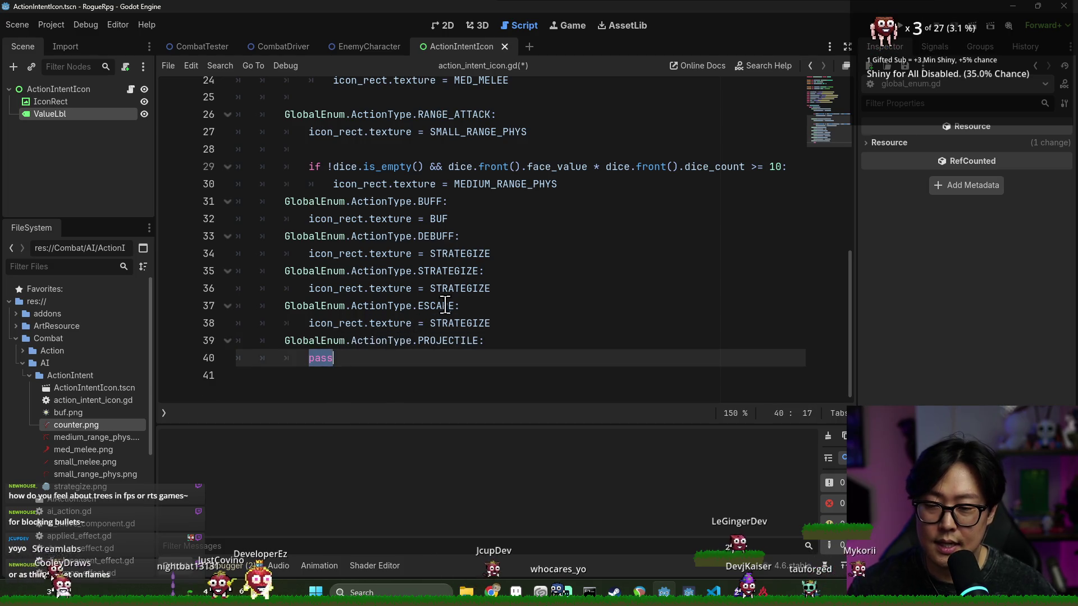
scroll(420, 298, "up", 3)
scroll(420, 298, "down", 3)
scroll(393, 281, "up", 4)
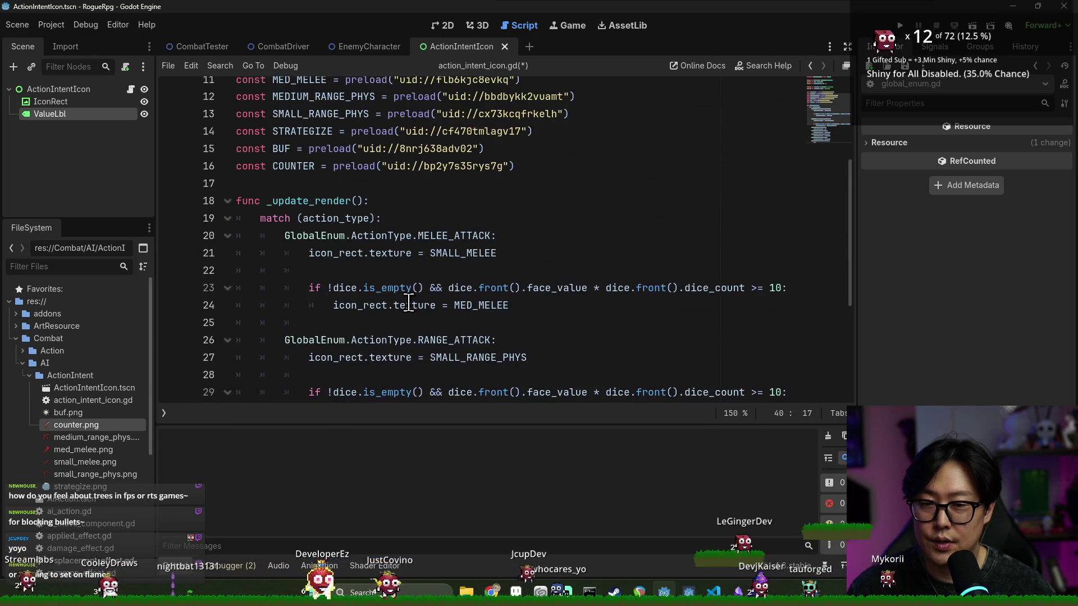
scroll(370, 262, "down", 2)
triple_click(371, 253)
key("ctrl+c")
scroll(371, 253, "down", 2)
double_click(320, 375)
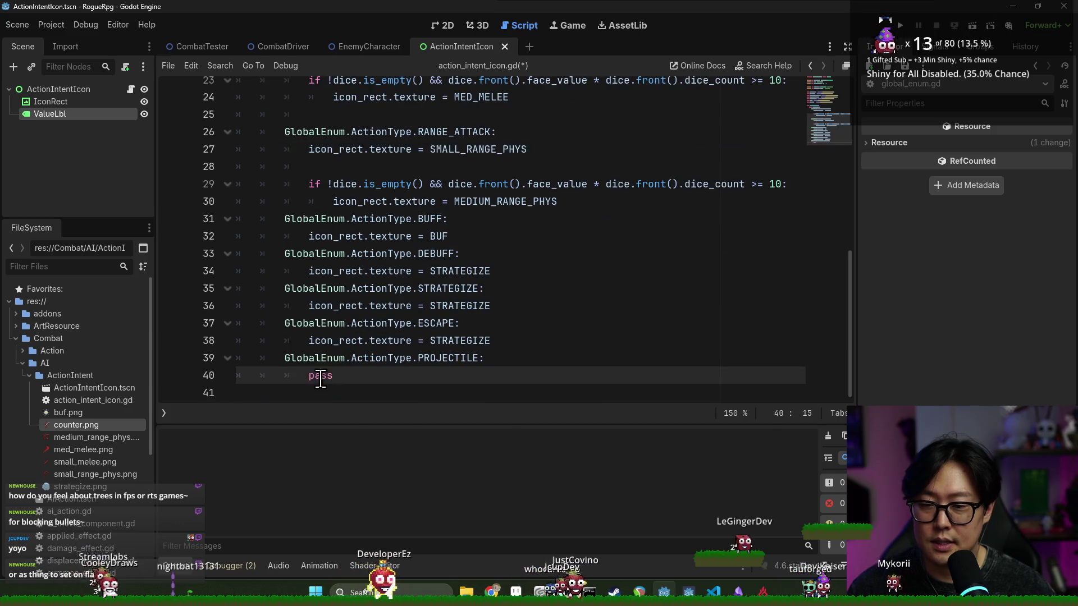
key("ctrl+v")
key("shift+Tab")
key("shift+Tab")
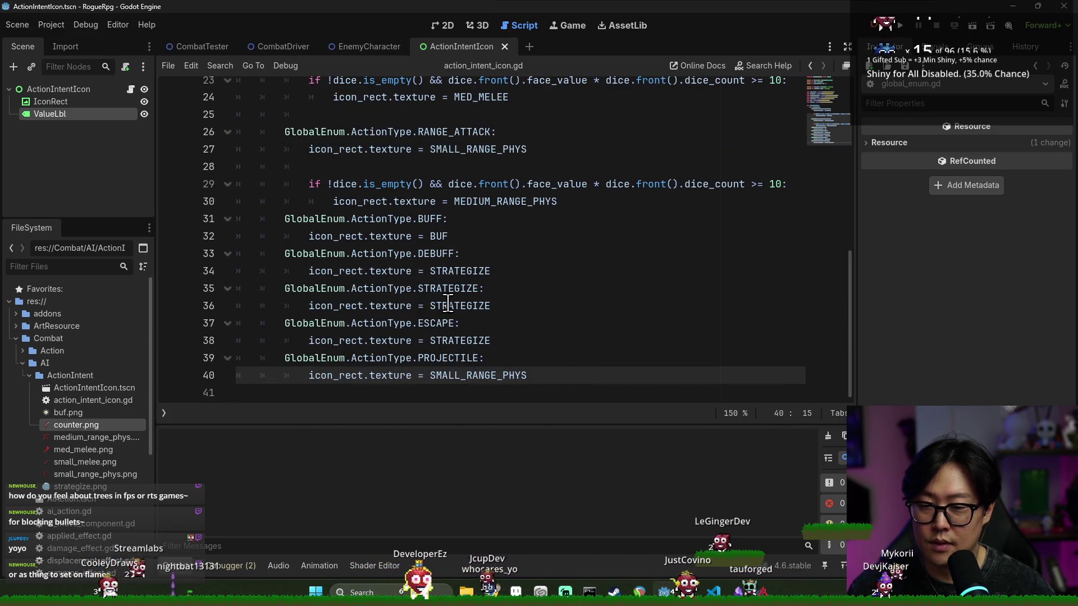
Step: Save action_intent_icon.gd
left_click(445, 267)
key("ctrl+s")
key("Up")
key("Up")
key("Up")
key("ctrl+s")
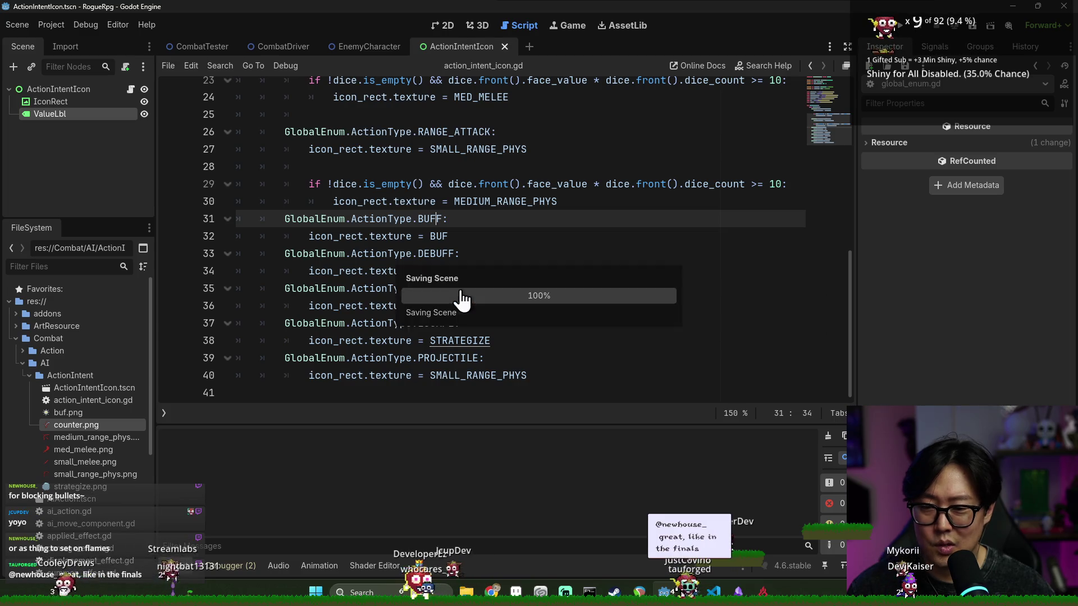
Step: Add a new line below the match block, then open the Dice class script from its reference
left_click(430, 236)
scroll(431, 233, "up", 2)
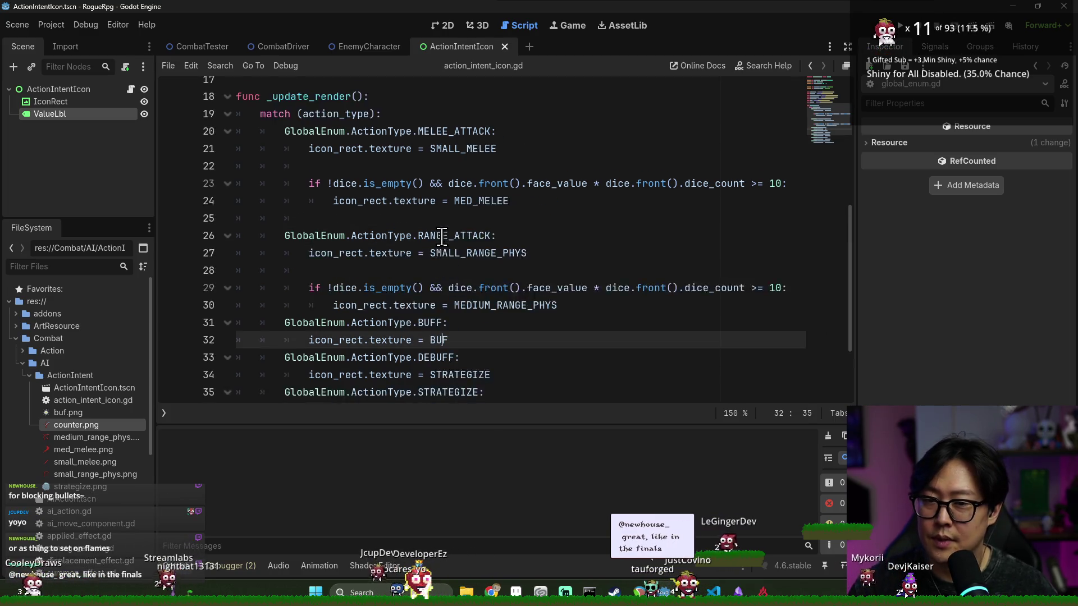
scroll(430, 231, "down", 2)
scroll(410, 225, "up", 7)
scroll(337, 235, "down", 3)
scroll(337, 254, "up", 3)
double_click(321, 141)
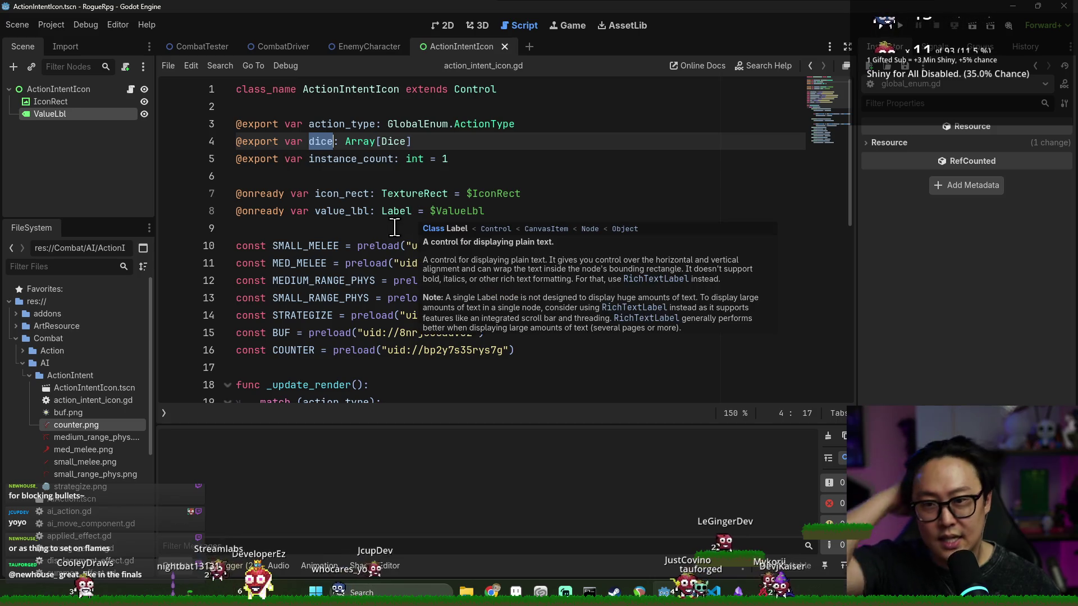
scroll(395, 227, "down", 7)
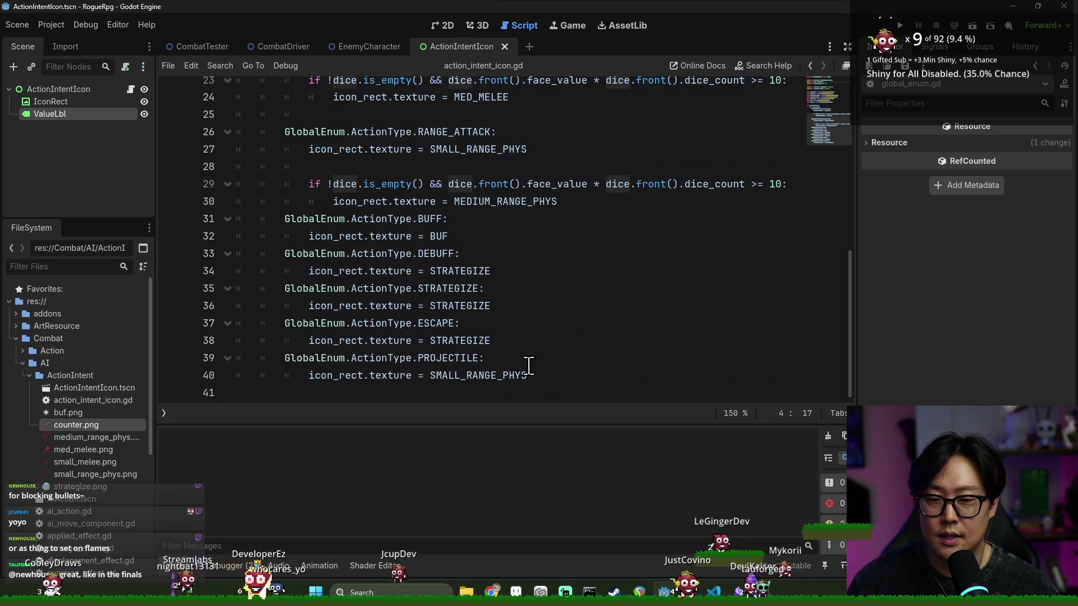
left_click(549, 374)
key("Return")
key("Return")
key("BackSpace")
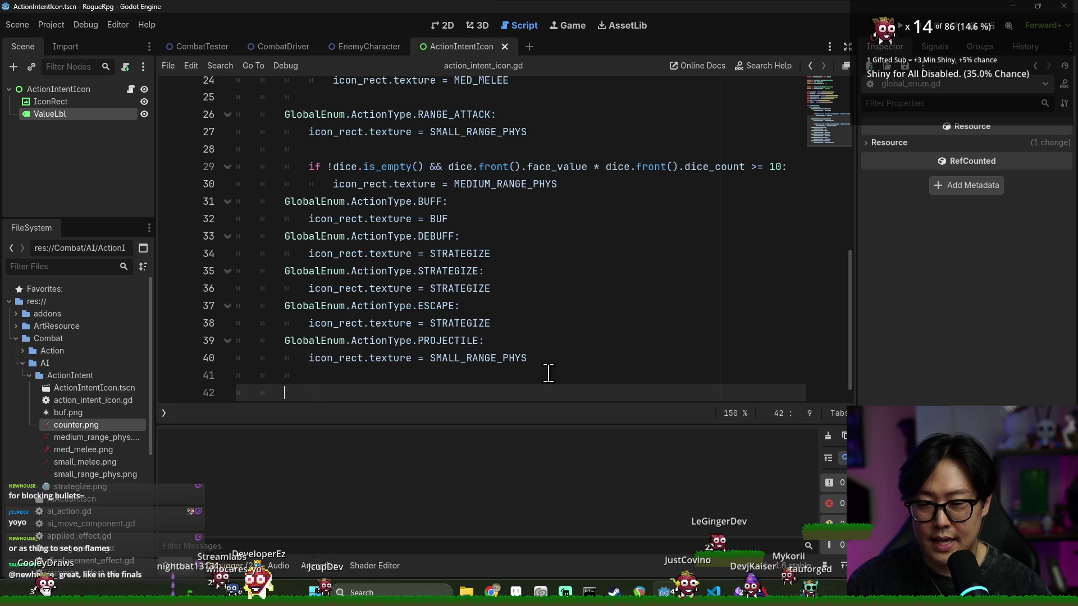
scroll(441, 311, "up", 8)
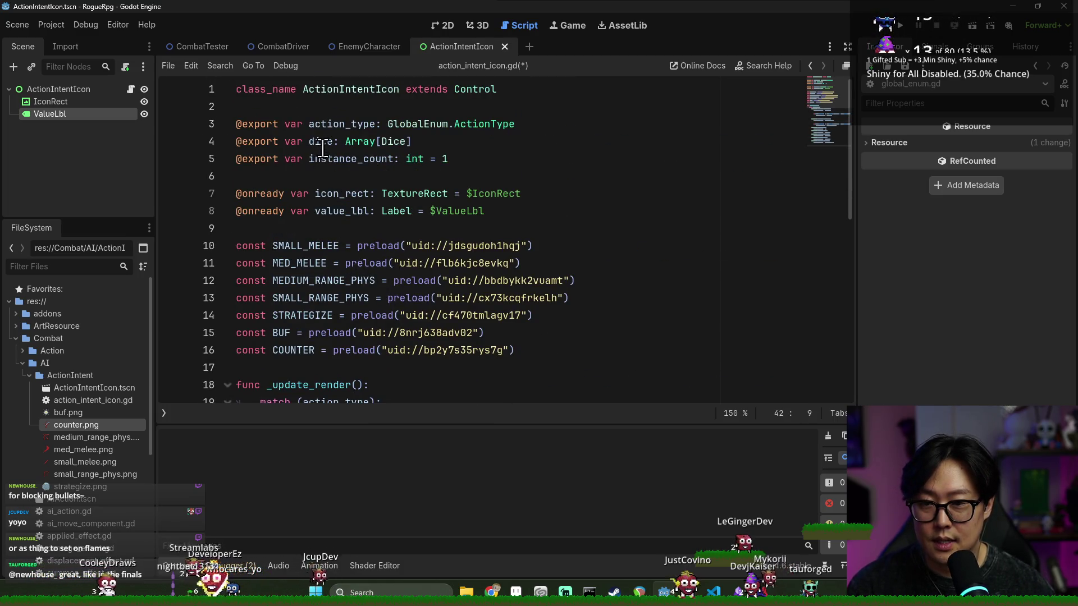
left_click(393, 145, "ctrl")
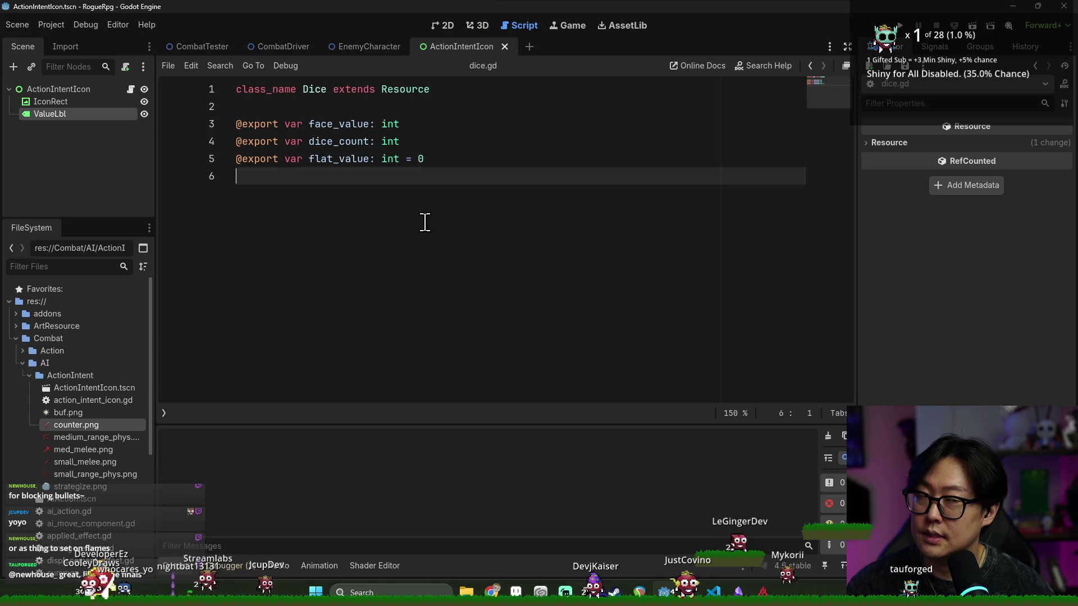
Step: Add func to_string() -> String to dice.gd with a placeholder "%dd%d" return string
key("Return")
key("BackSpace")
key("BackSpace")
key("BackSpace")
type("to_string(")
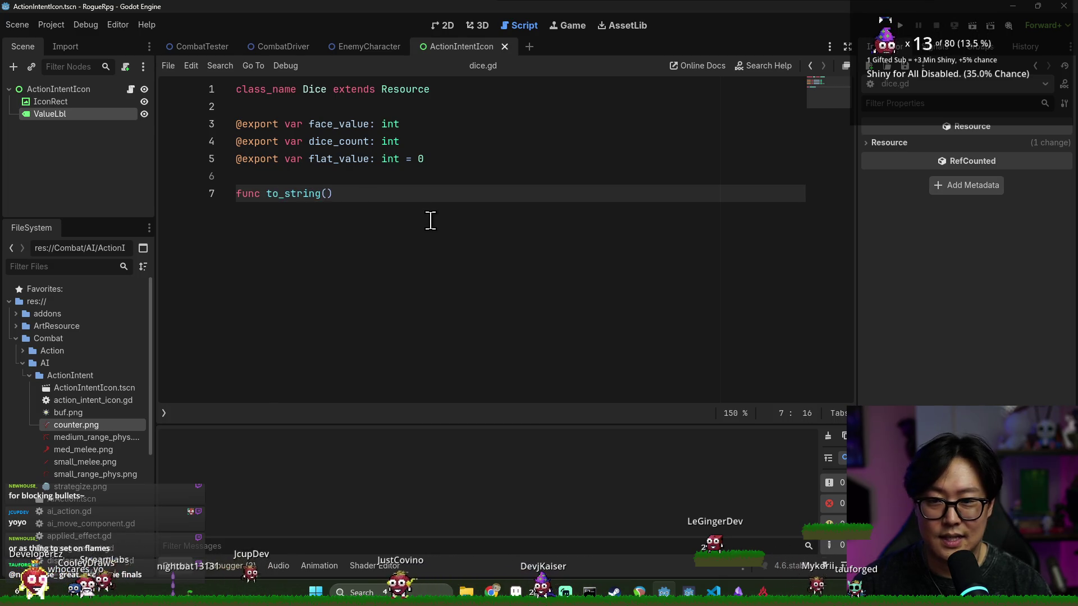
type(") -> String")
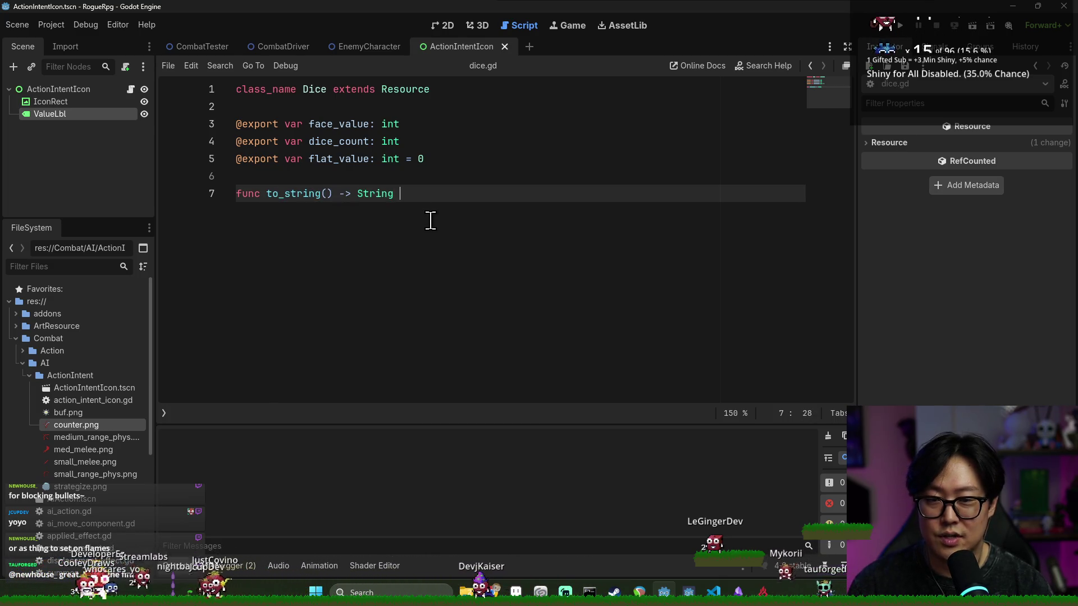
type(":")
key("Return")
type("return")
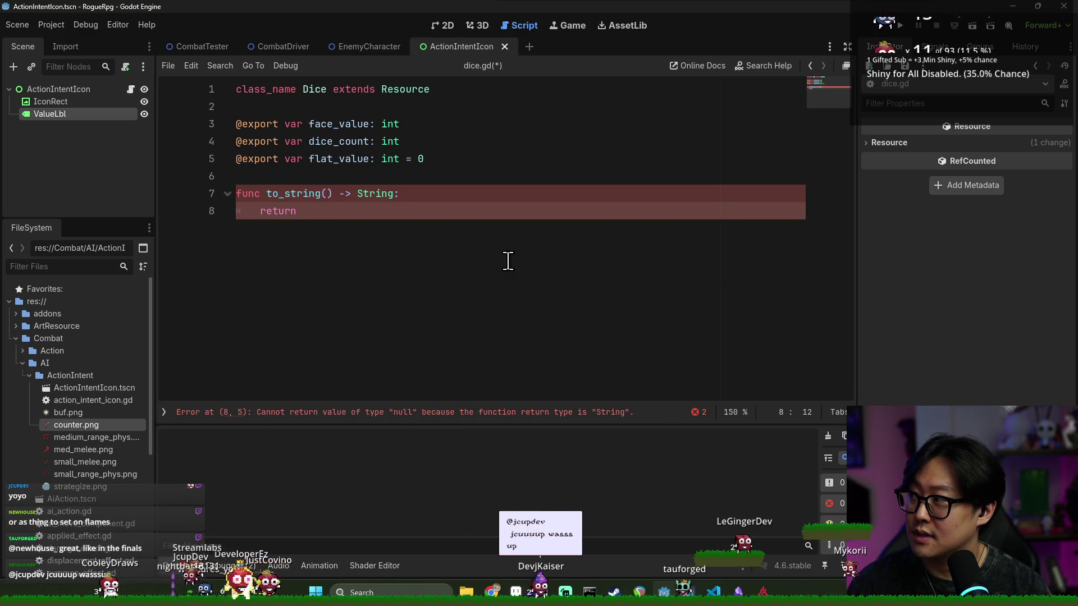
type("\"%dd%d")
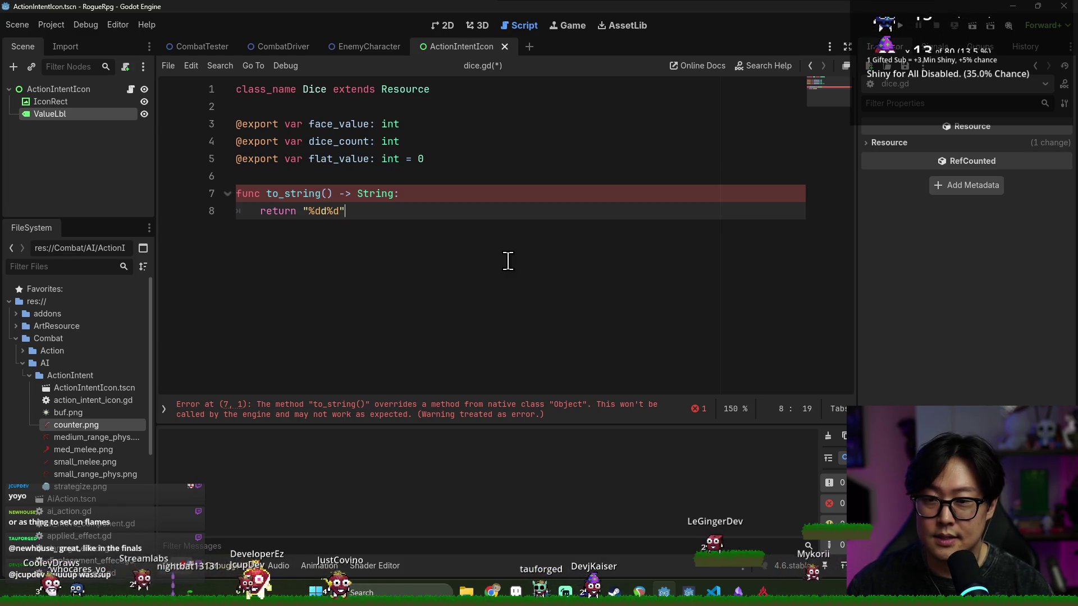
key("BackSpace")
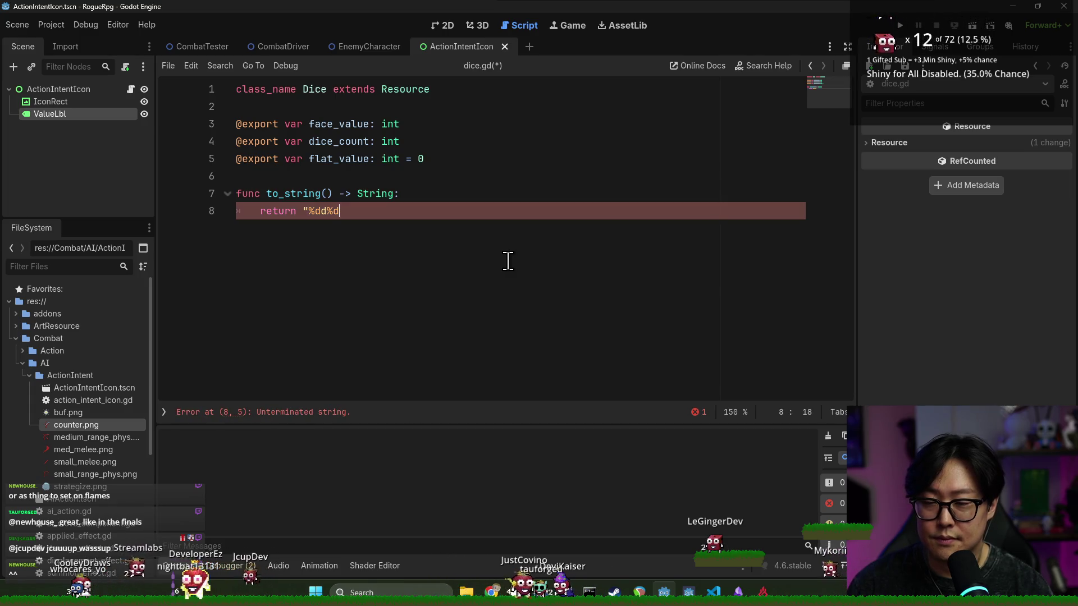
type("\"")
Step: Replace the placeholder return with a flat_value check containing pass
left_click(439, 201)
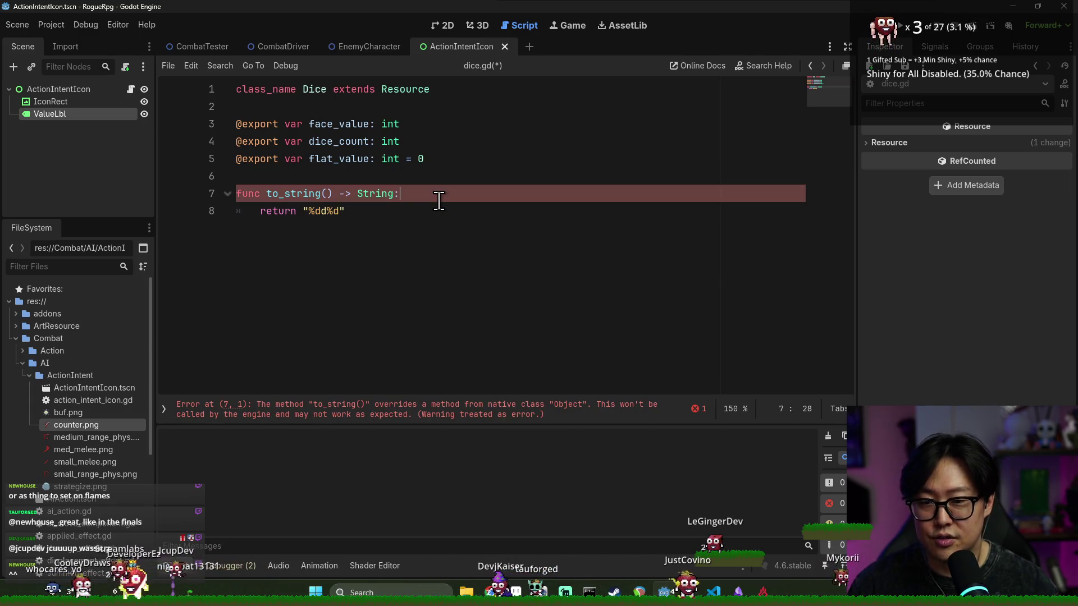
key("Return")
type("if")
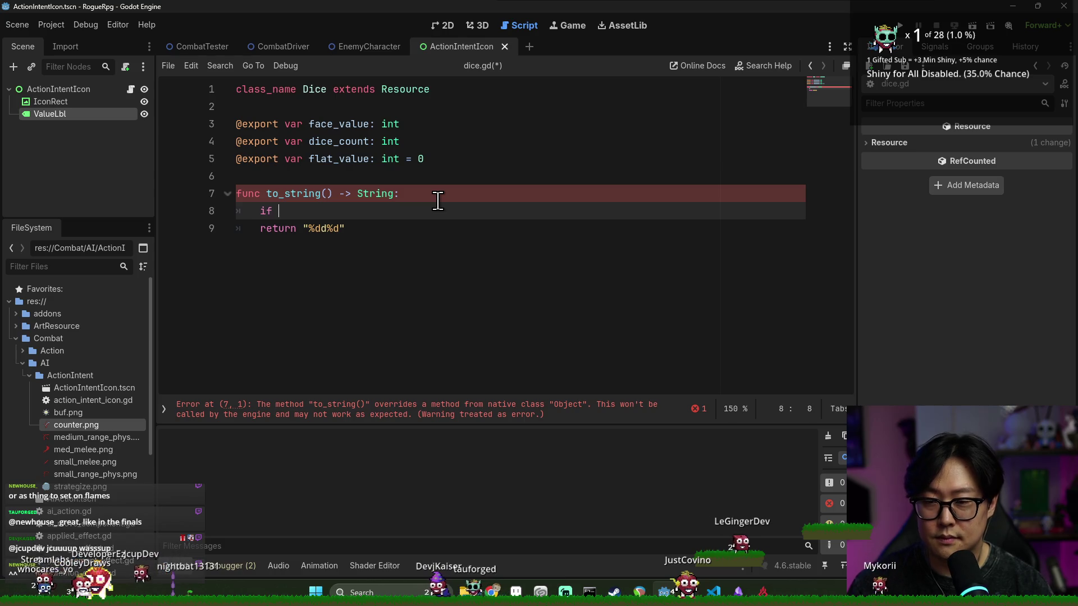
key("shift+Down")
key("shift+End")
key("Delete")
key("Return")
key("Up")
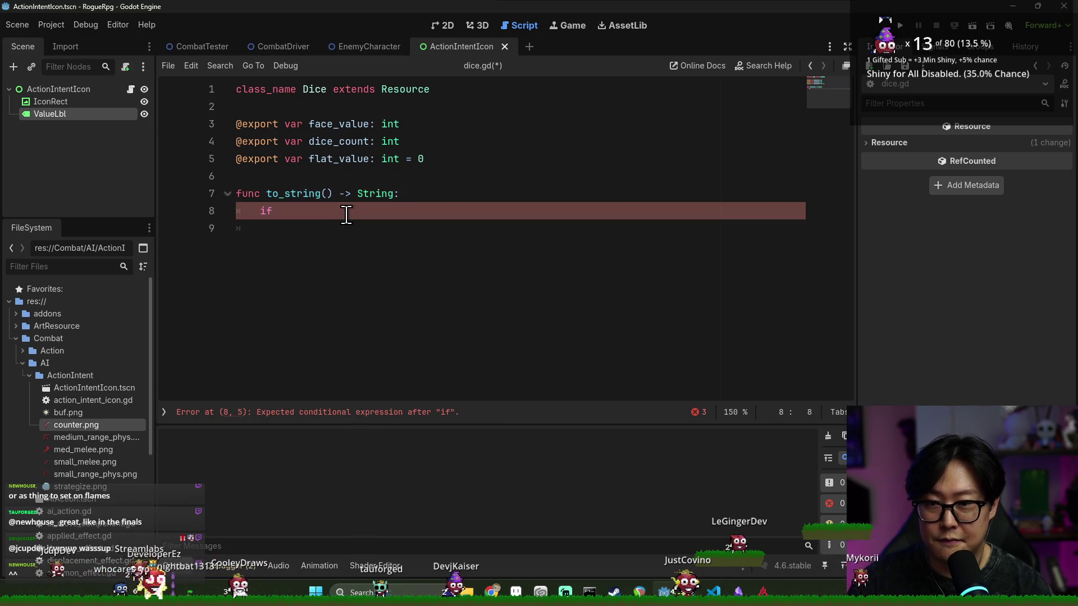
key("BackSpace")
key("BackSpace")
key("BackSpace")
type("lat")
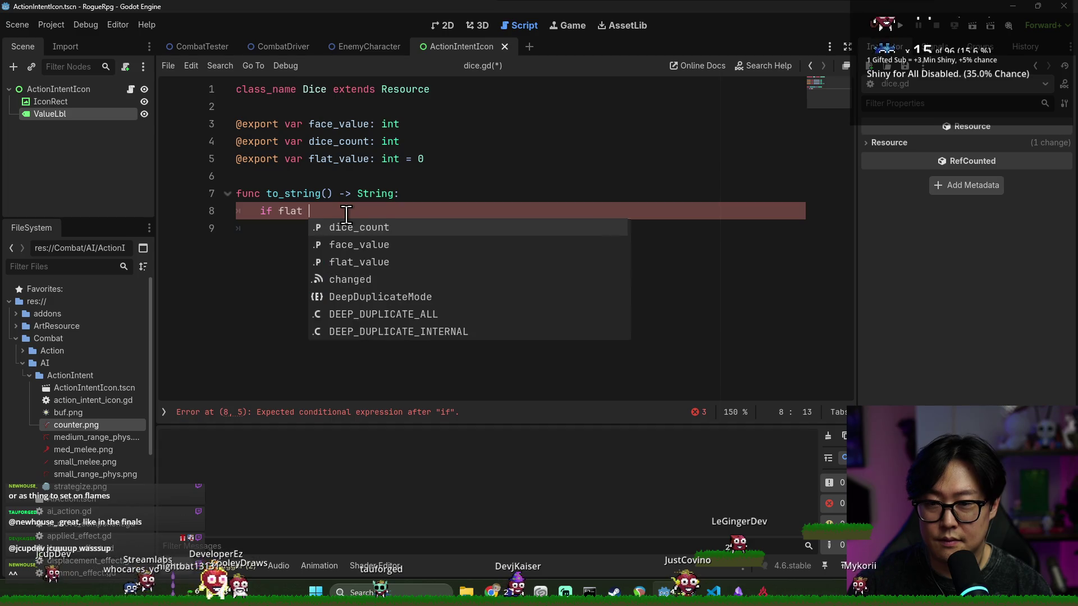
type("_value == ")
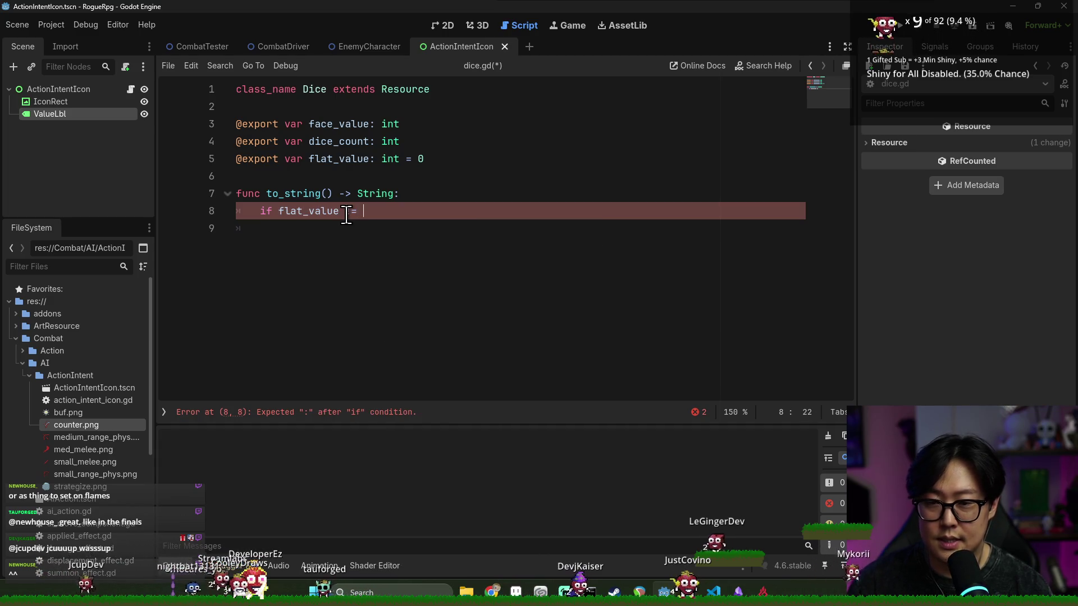
type("0:")
key("Return")
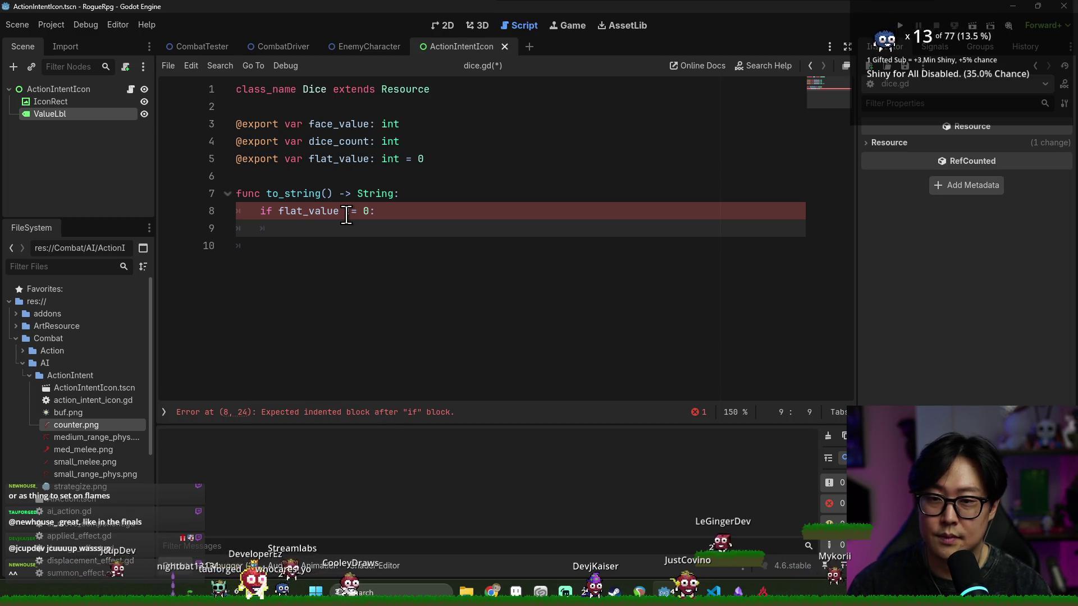
type("pass")
Step: Declare var result = "" and add an if dice_count != 0: block with pass
left_click(440, 199)
key("Return")
type("var resut")
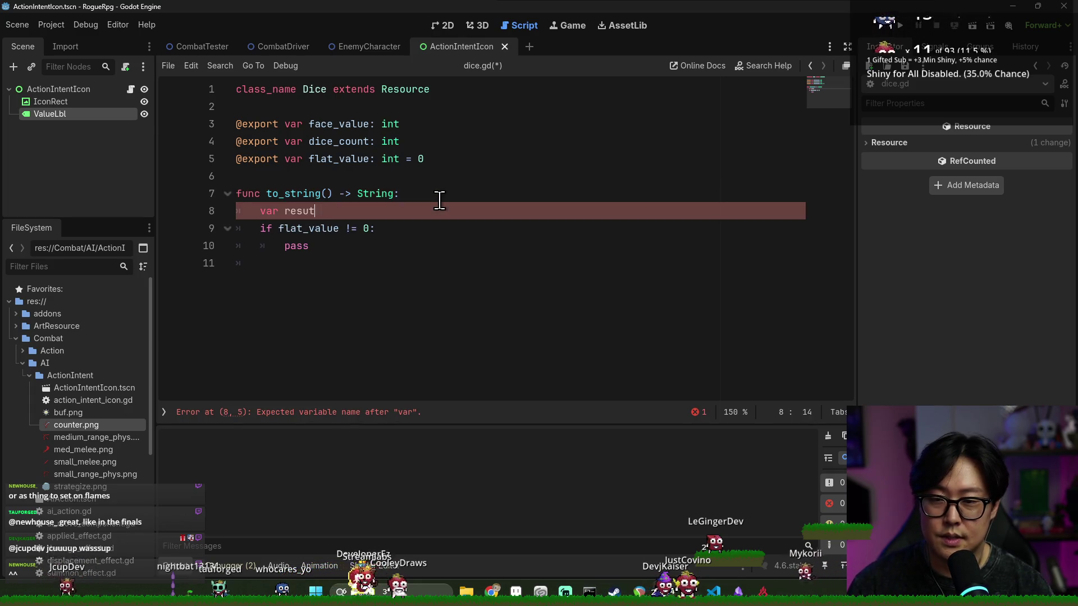
key("BackSpace")
type("lt = \"\"")
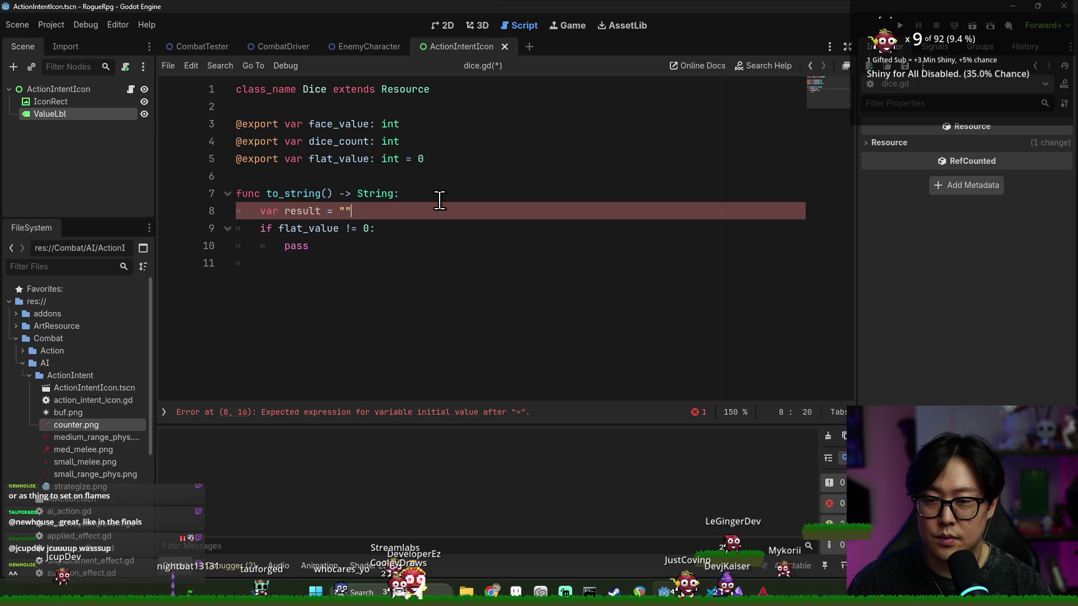
key("Return")
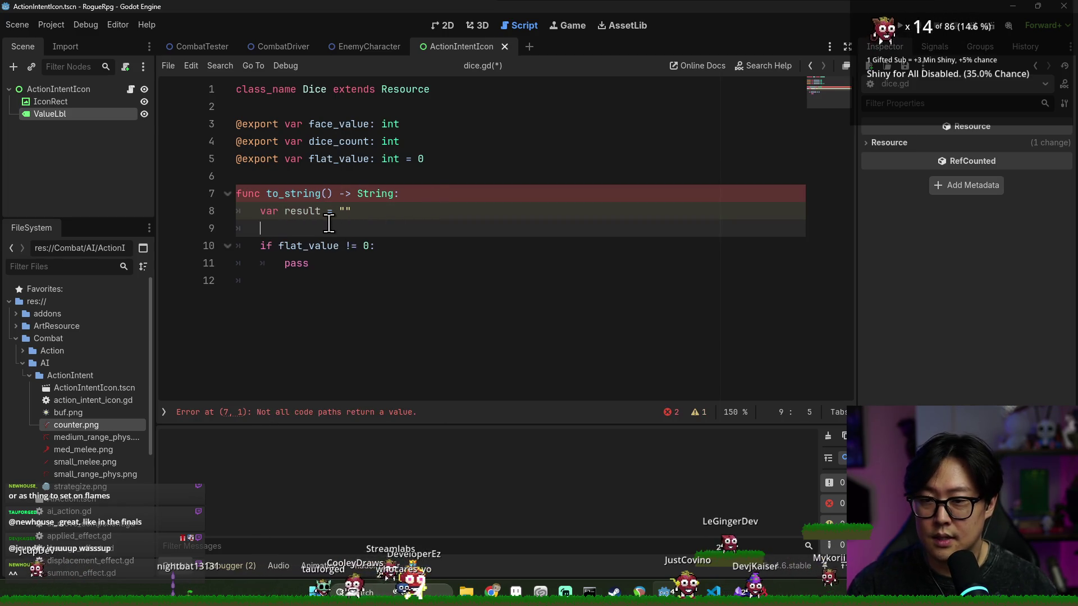
type("if dic")
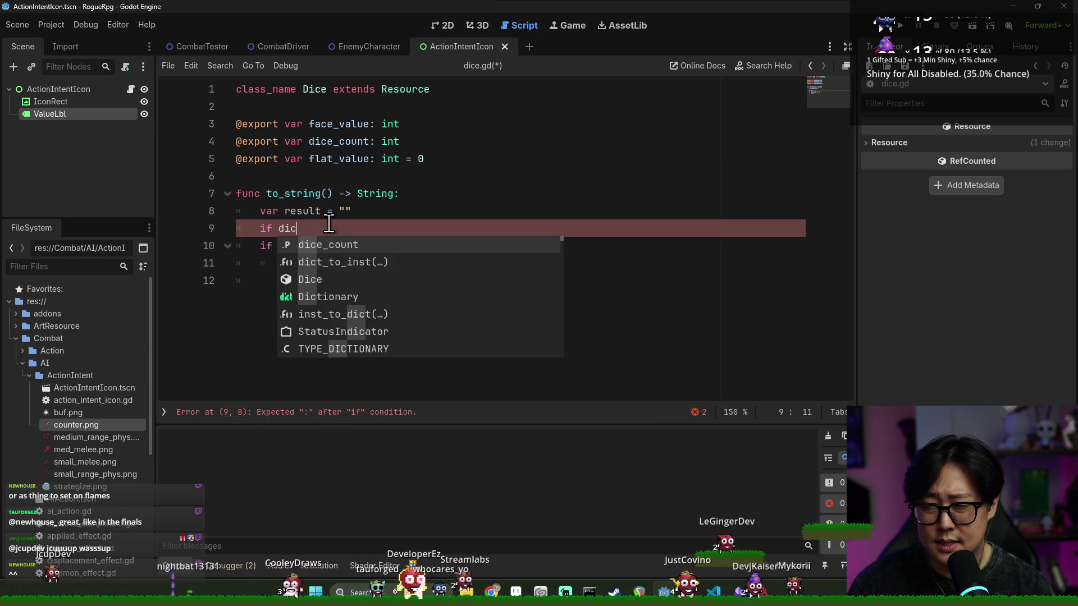
type("e_copunt")
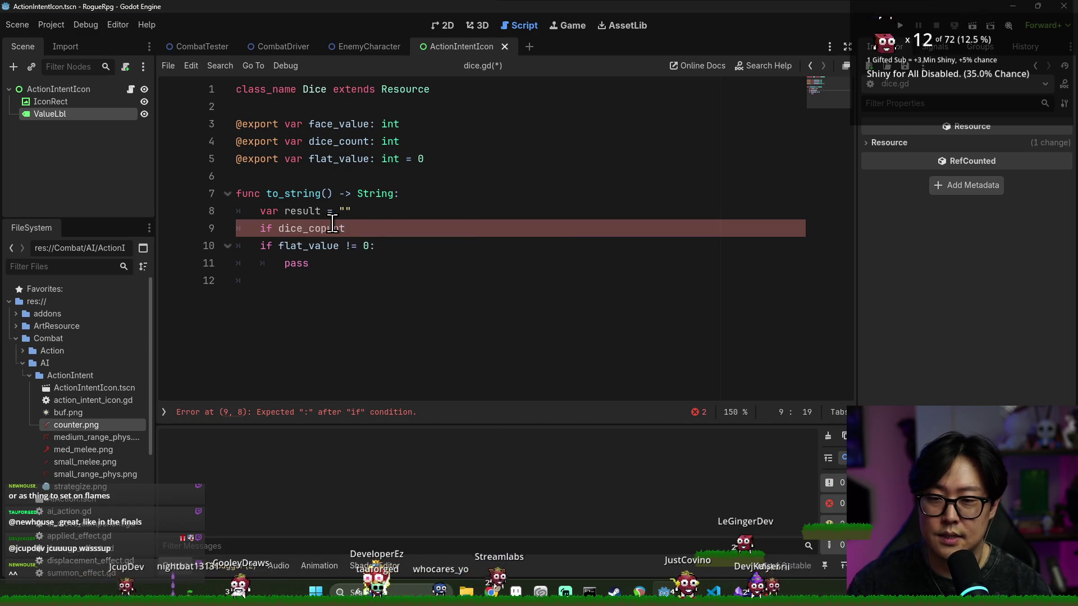
key("BackSpace")
key("BackSpace")
key("BackSpace")
type("u")
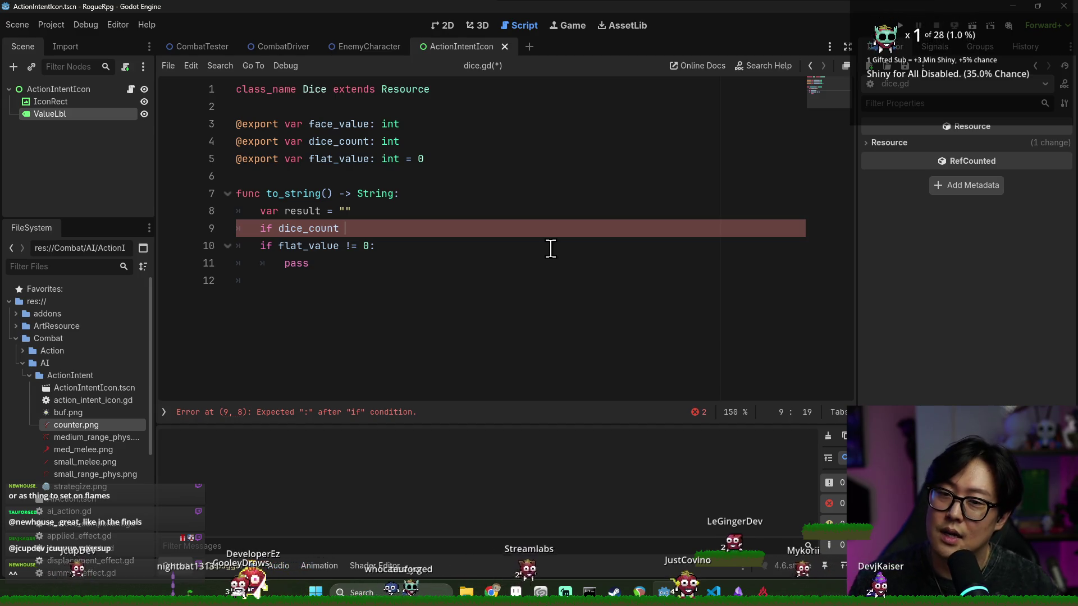
double_click(340, 142)
left_click(449, 229)
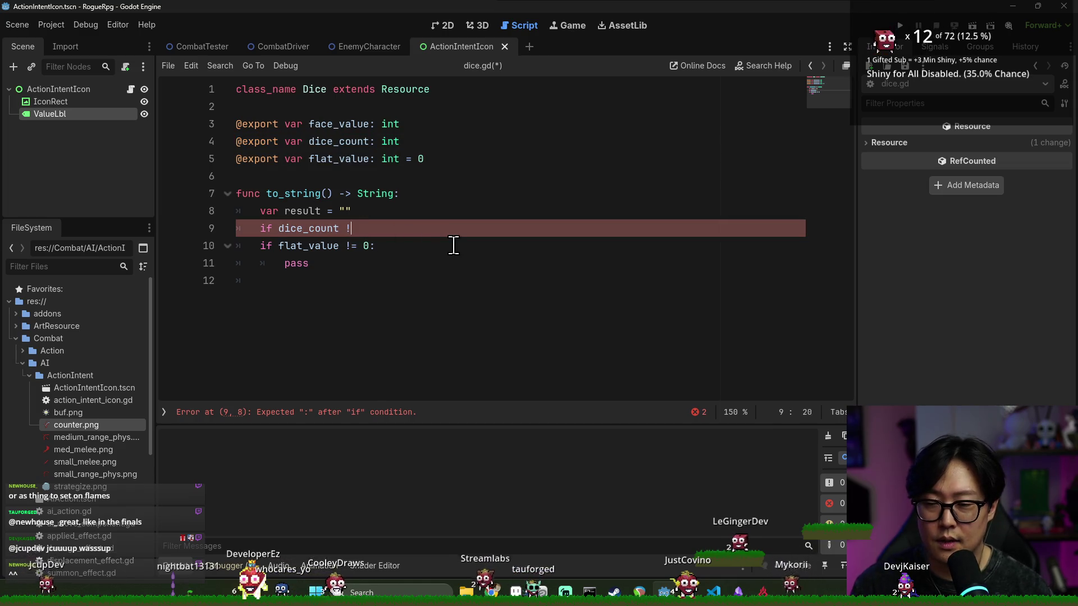
type("!= 0:")
key("Return")
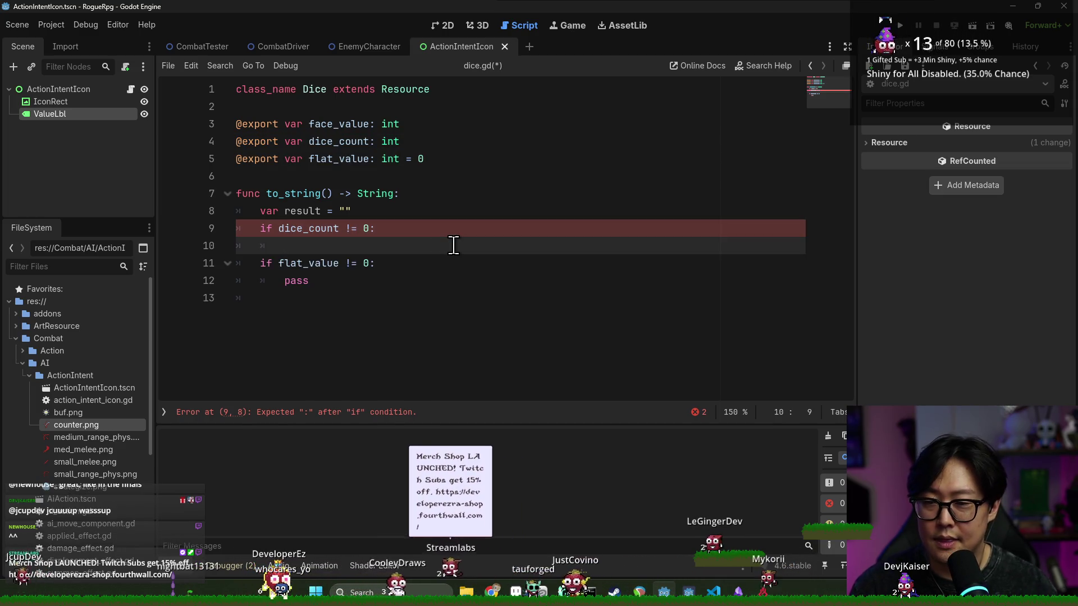
type("pass")
Step: Add blank lines after the result declaration and inside the dice_count block
key("Return")
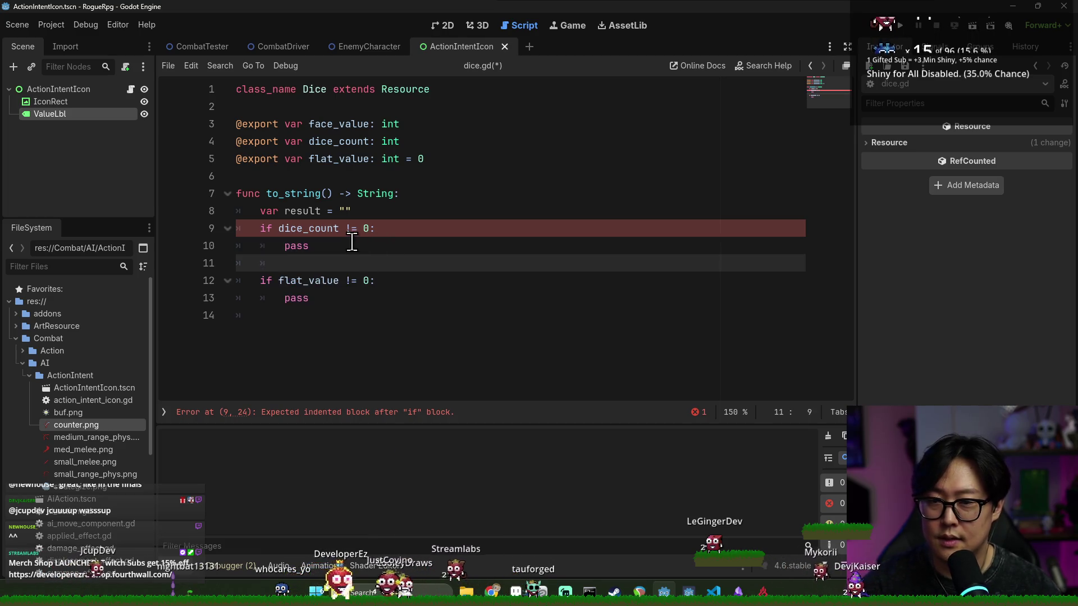
left_click(373, 212)
key("Return")
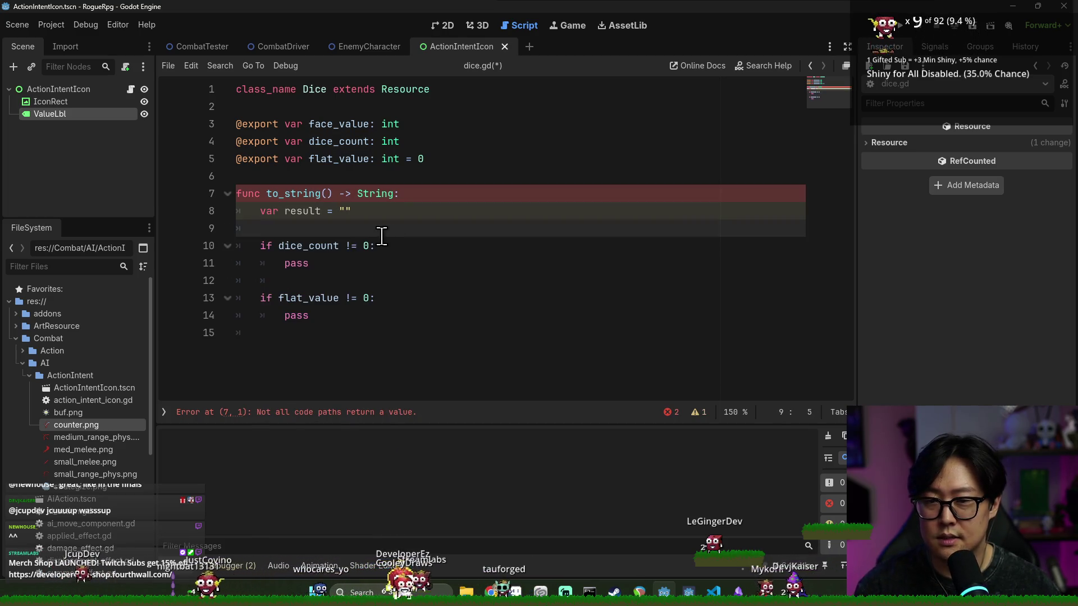
left_click(423, 245)
key("Return")
type("result +=")
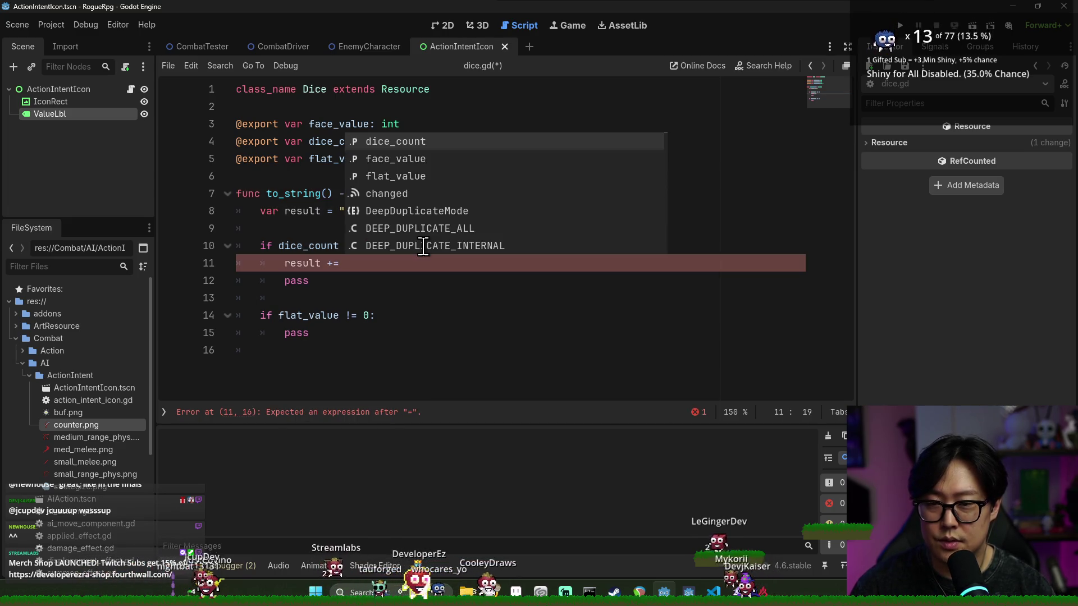
Step: On line 11, replace the quoted face_value text with the face_value variable after dice_count
type("dice_count + \"d\" + \"face_value")
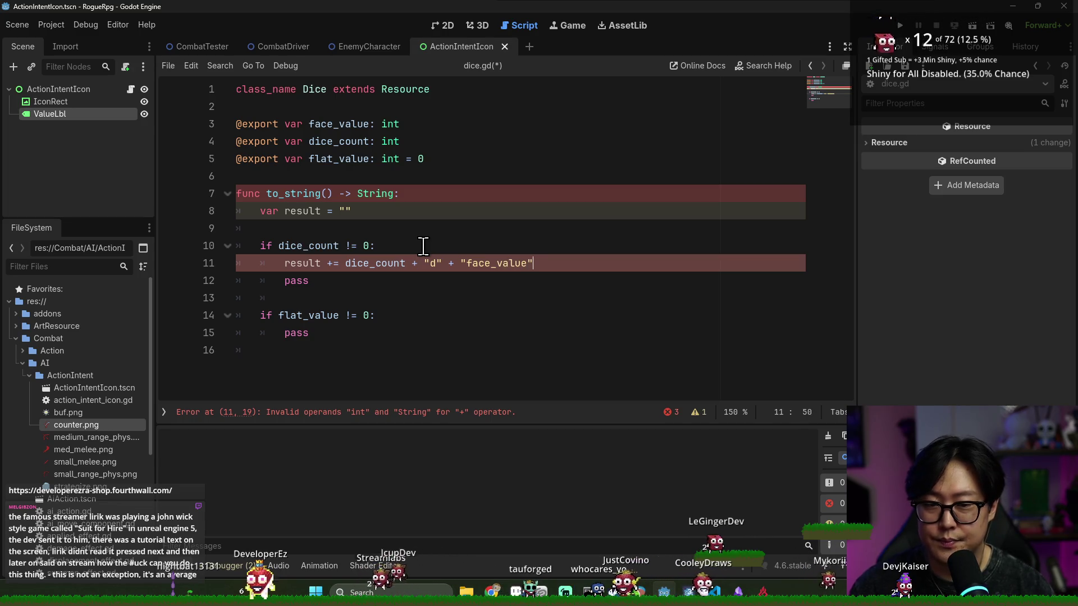
double_click(498, 264)
key("BackSpace")
key("BackSpace")
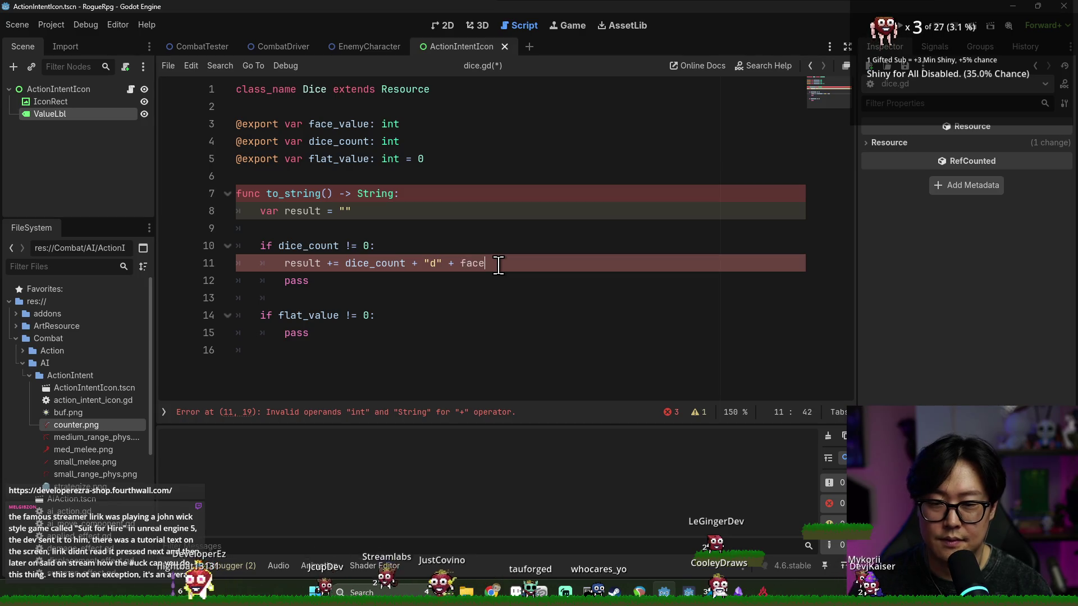
type("_value")
double_click(295, 263)
double_click(375, 264)
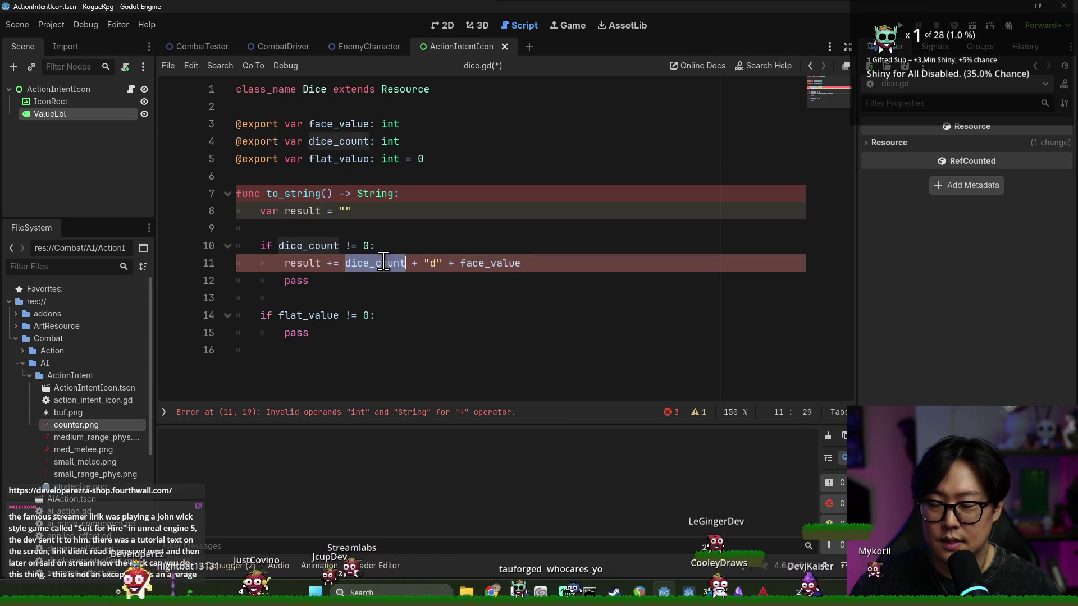
left_click(354, 265)
double_click(354, 266)
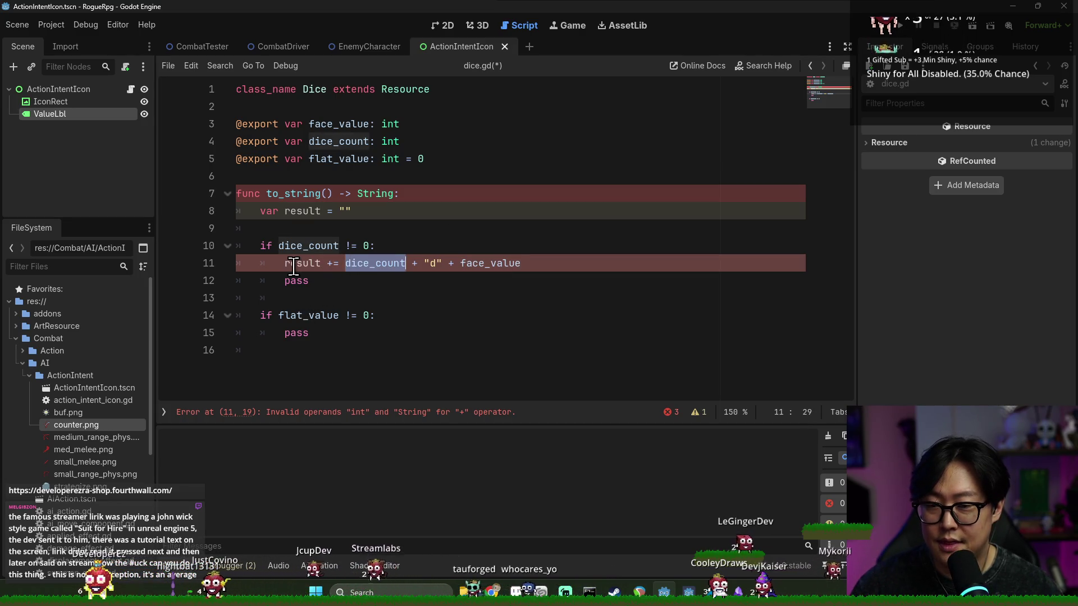
triple_click(344, 266)
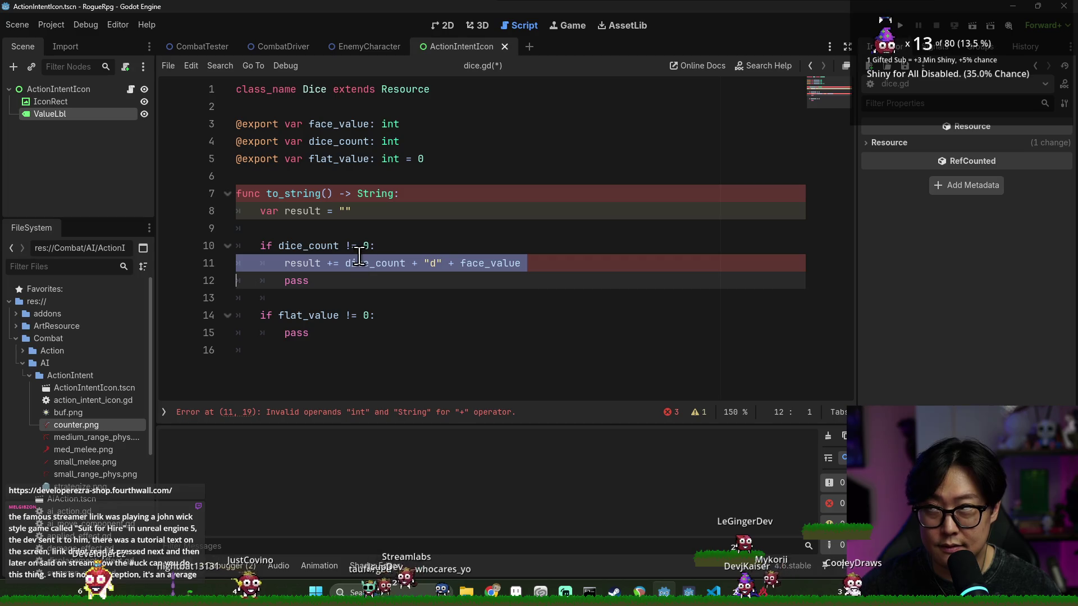
double_click(362, 263)
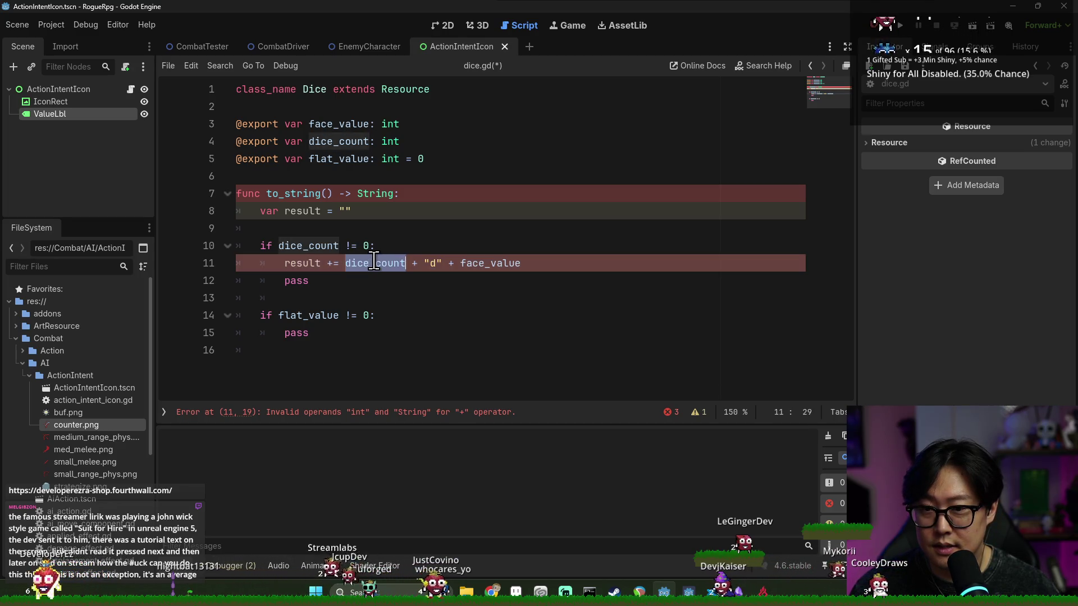
Step: Delete the placeholder pass line, annotate result as String on line 8, and save
key("Down")
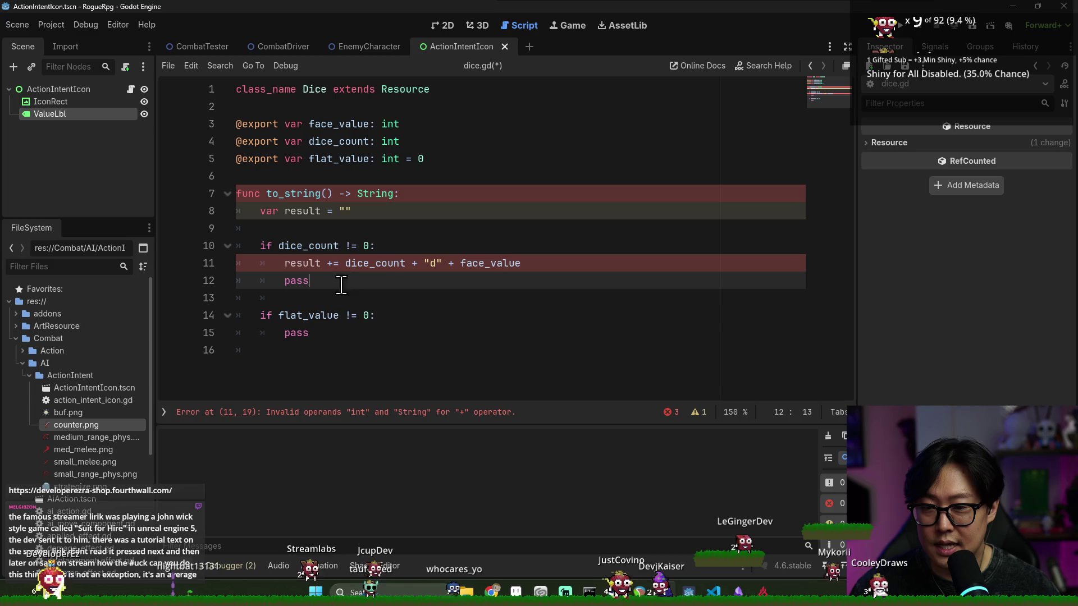
key("shift+Home")
key("shift+Home")
key("BackSpace")
key("BackSpace")
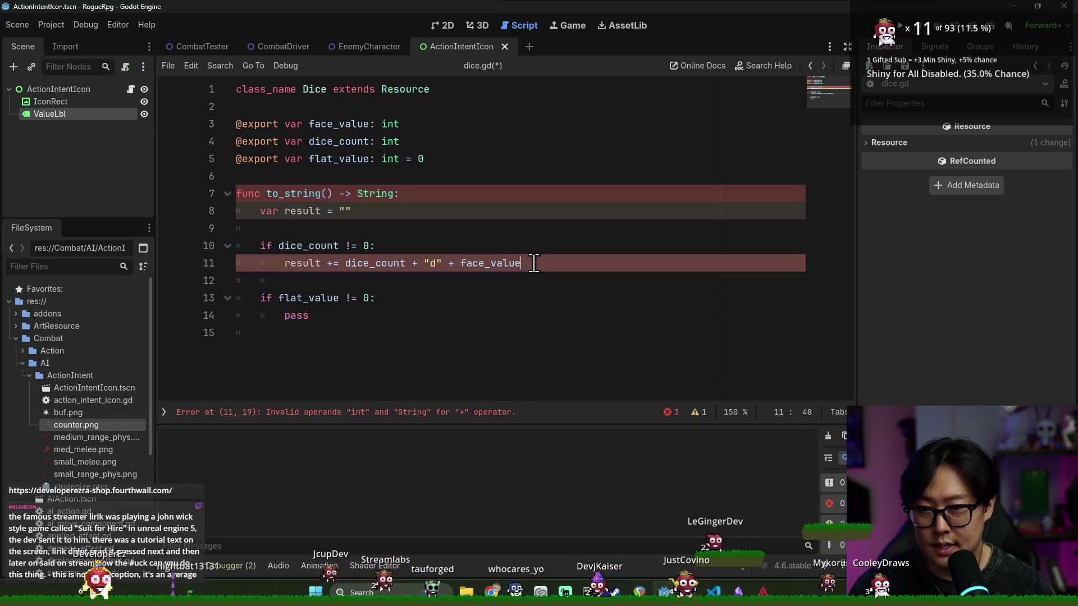
left_click(323, 213)
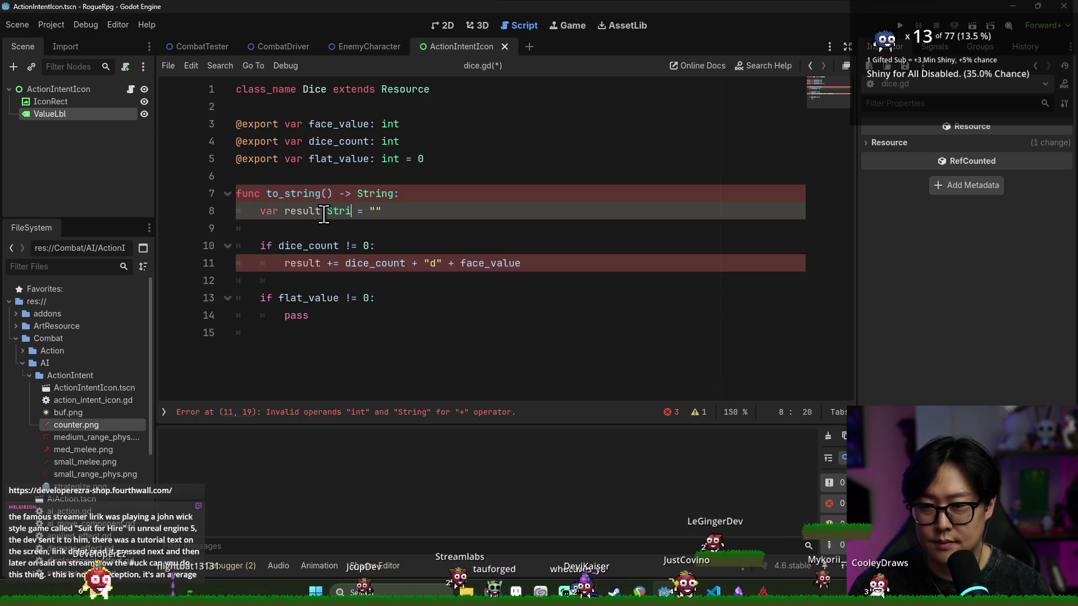
type("ng")
left_click(327, 211)
key("ctrl+s")
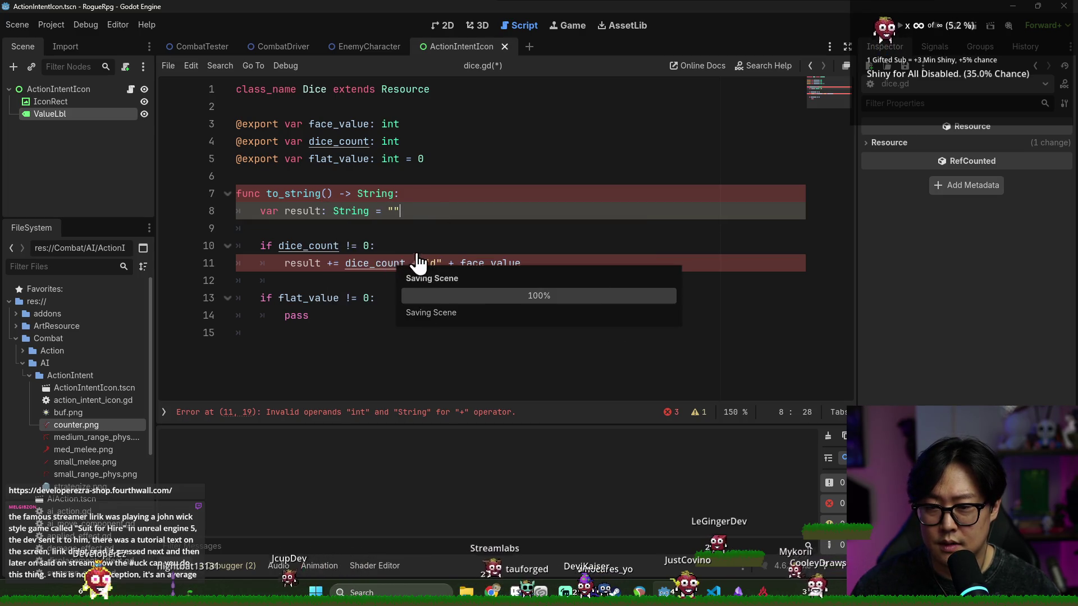
Step: Wrap dice_count and face_value in str() on line 11 and save
left_click(347, 266)
type("str(")
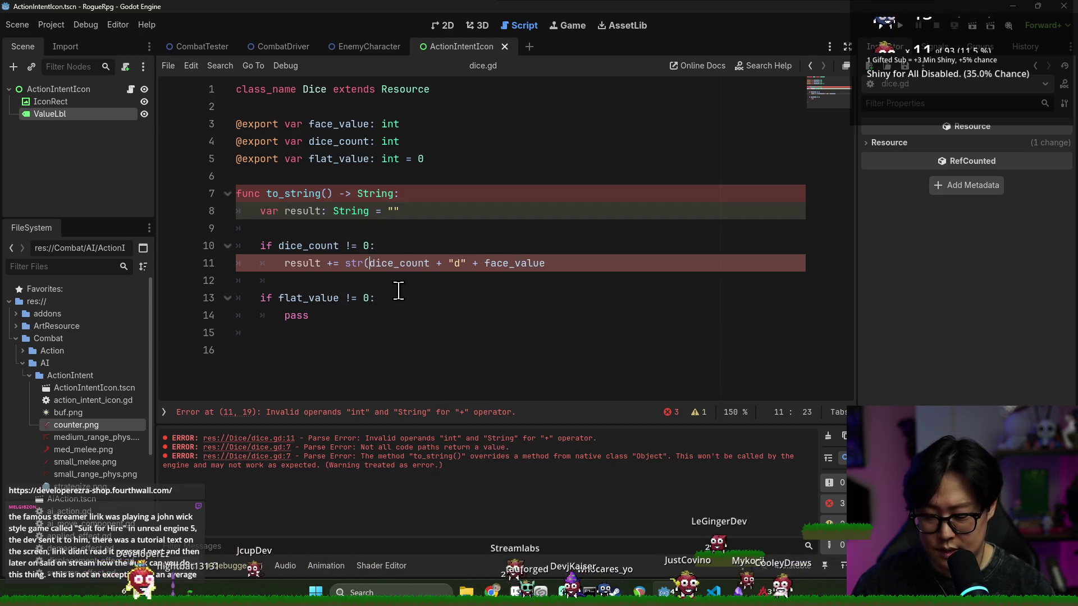
key("ctrl+Right")
type(")")
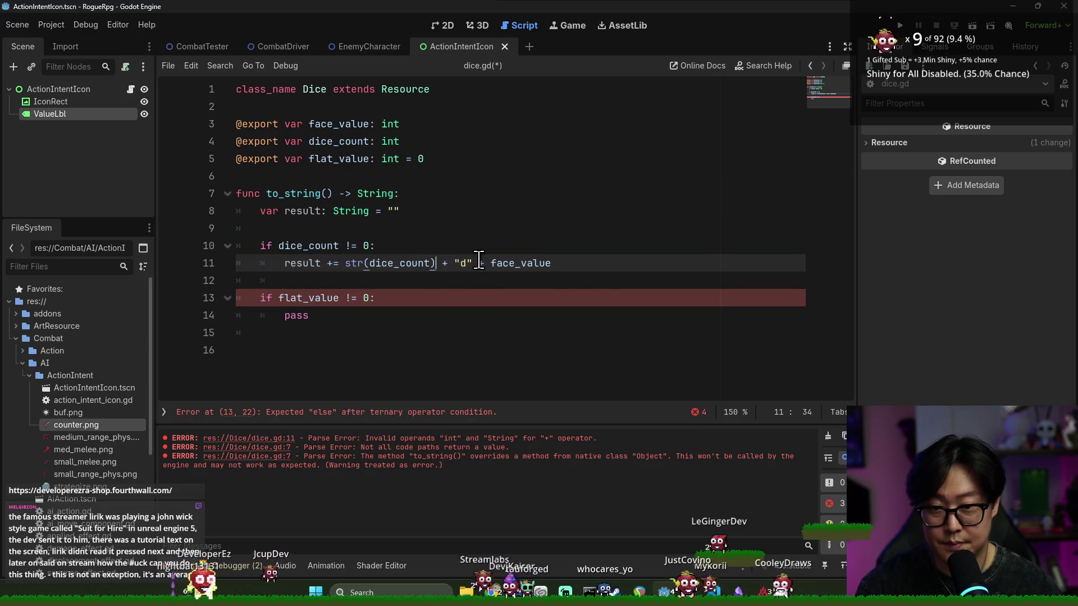
left_click(490, 263)
type("str(")
left_click(589, 261)
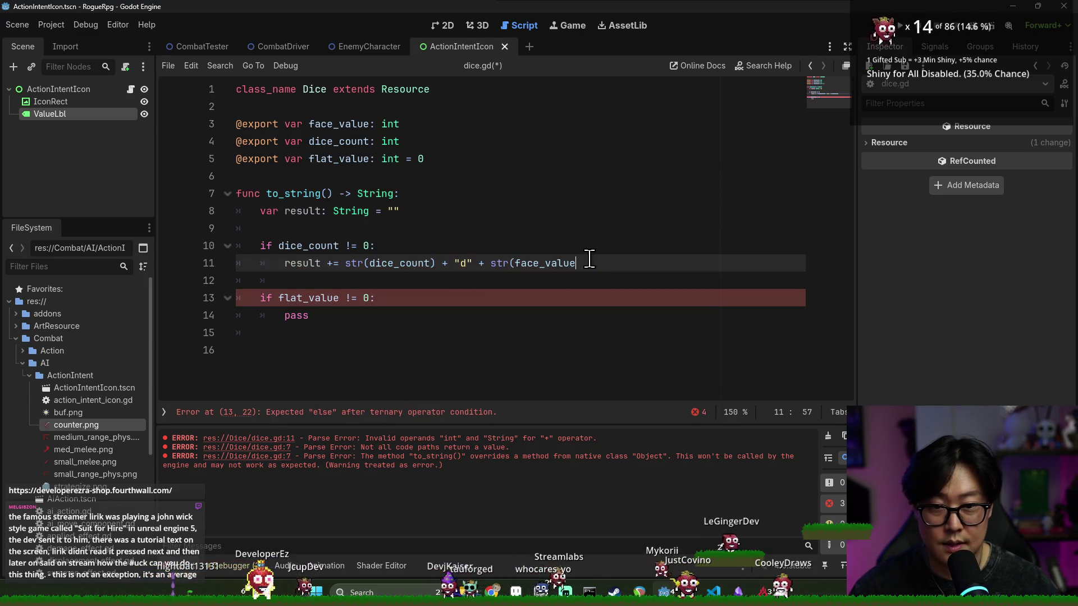
type(")")
key("ctrl+s")
Step: Move to the pass line under the flat_value check
left_click(414, 295)
left_click(320, 317)
left_click(303, 298)
double_click(304, 298)
left_click(403, 318)
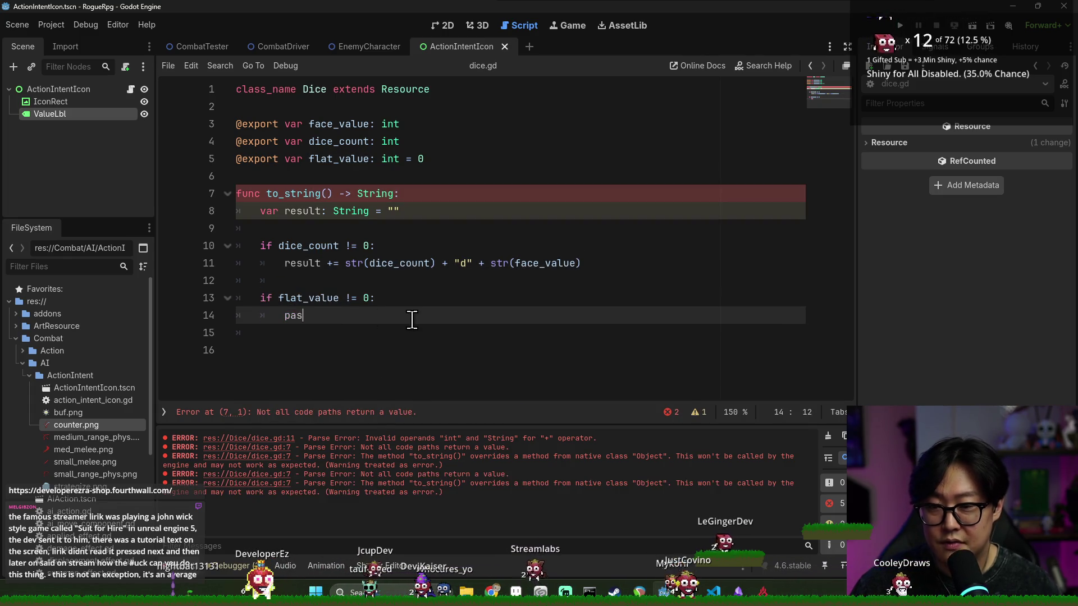
Step: Replace pass with result += " + %d" % flat_value and save
type("result += \"")
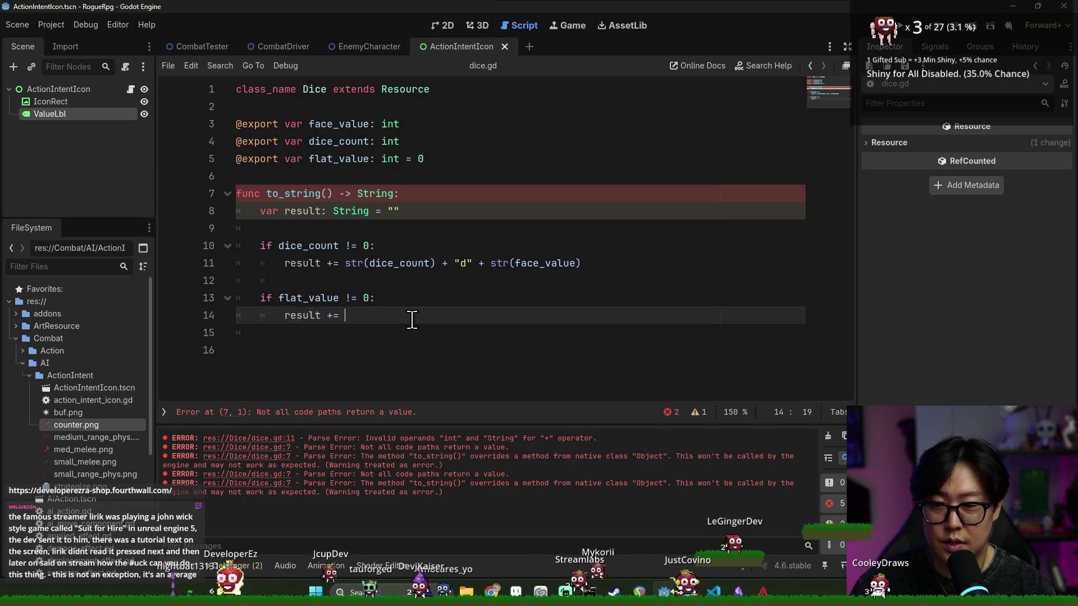
type("+")
key("Delete")
type("\"")
key("BackSpace")
key("BackSpace")
key("BackSpace")
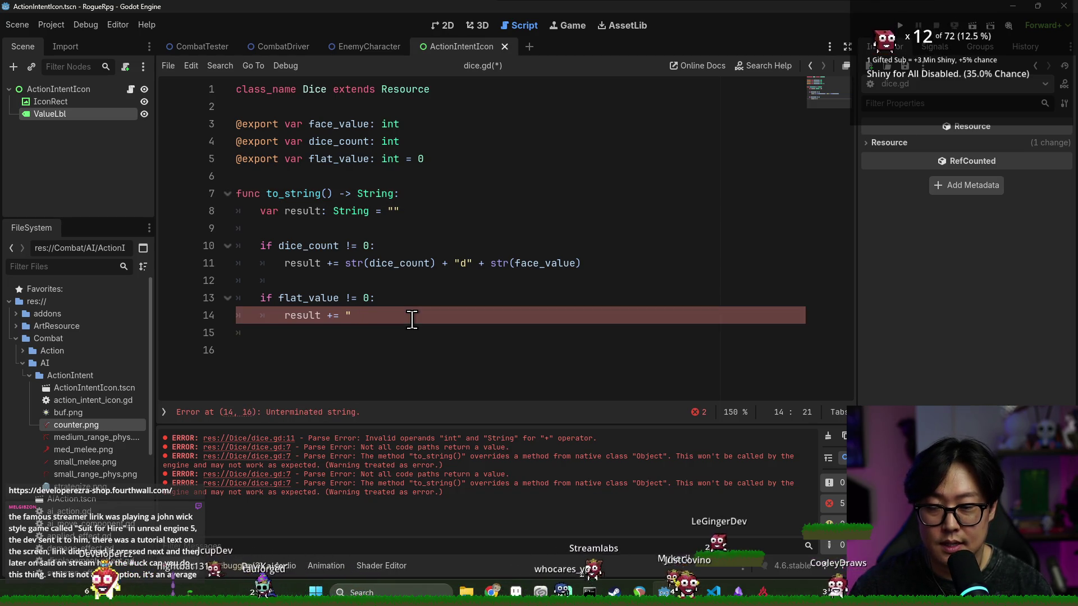
type(" + %d\"")
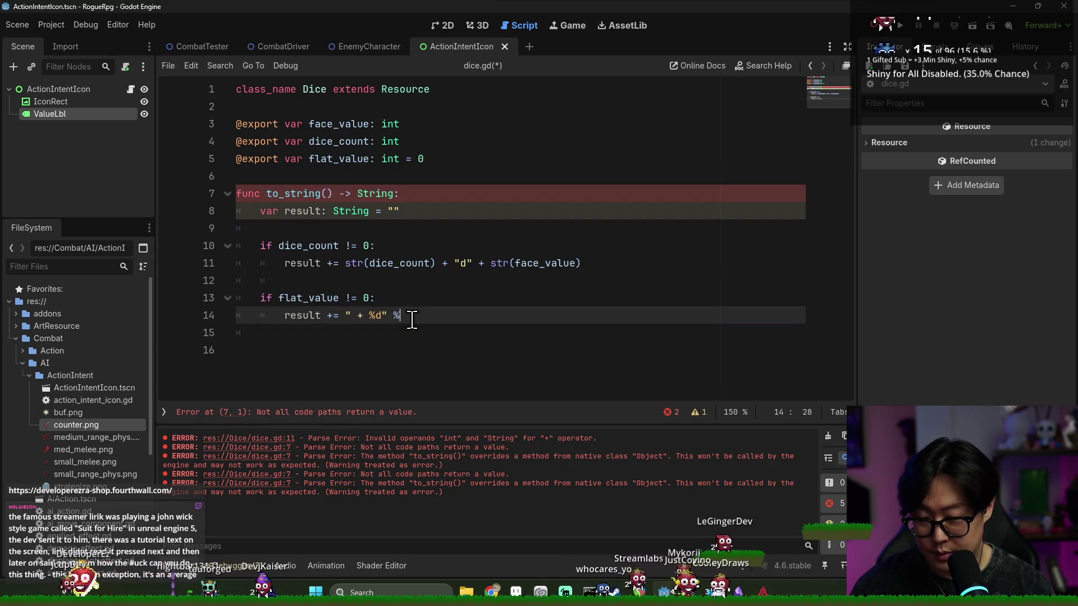
type(" % ")
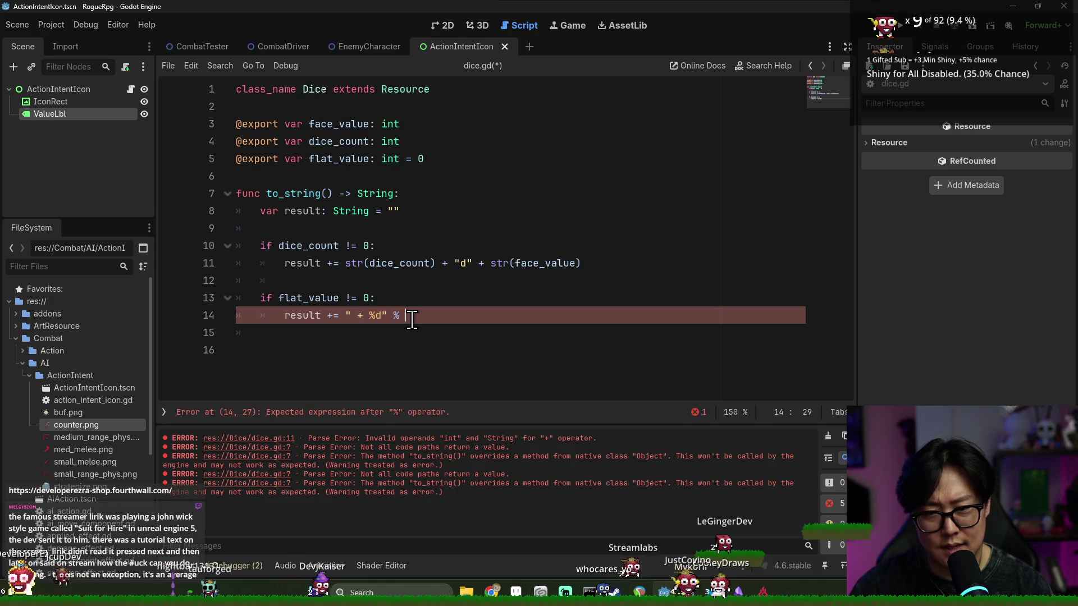
type("flat_value")
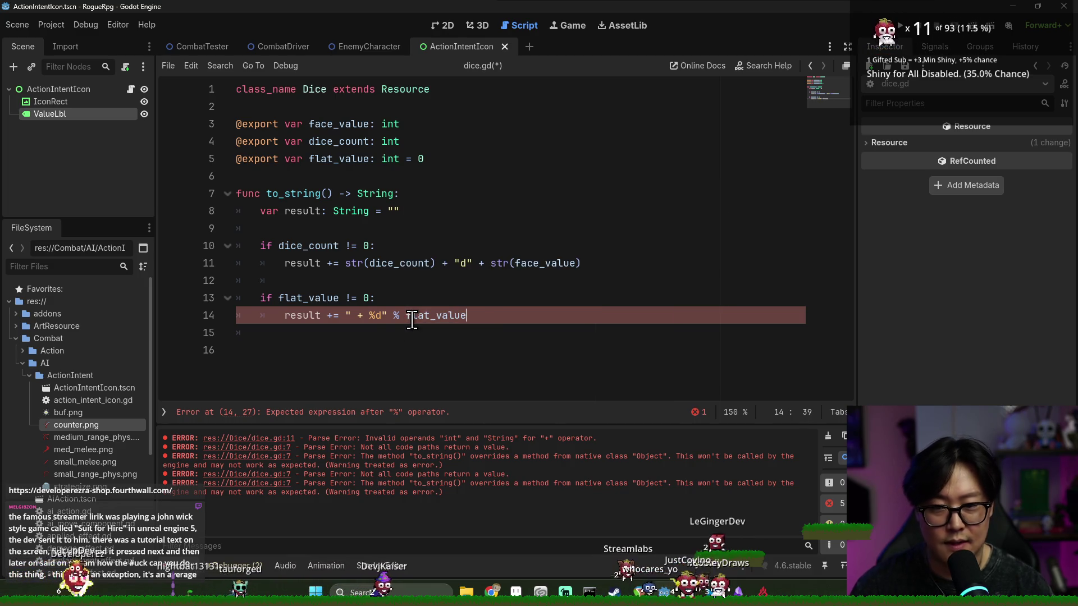
key("ctrl+s")
Step: Change the line 13 flat_value condition to > 0
left_click(366, 315)
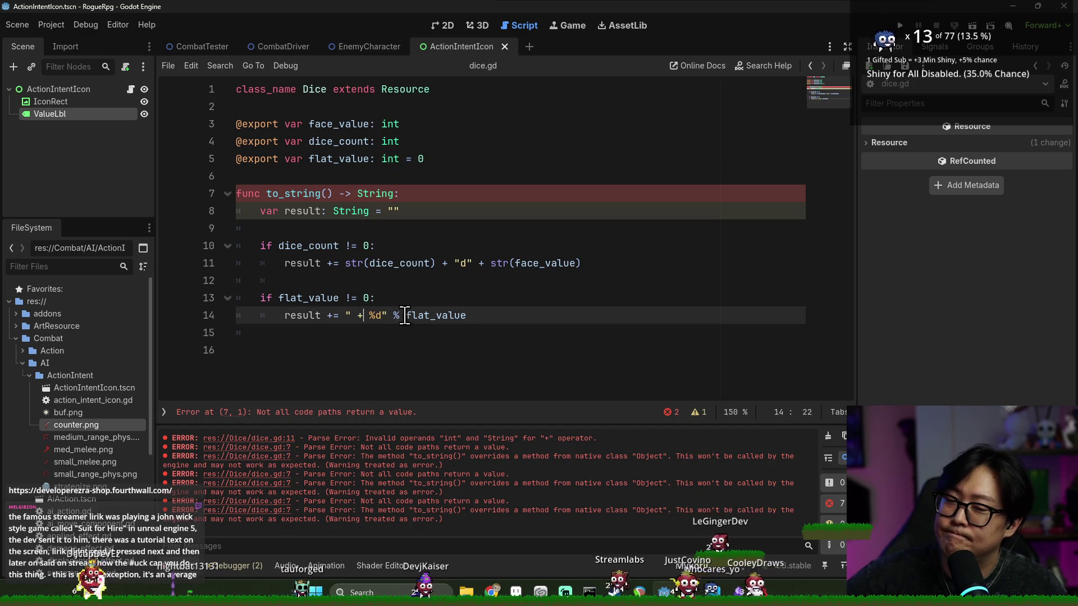
double_click(405, 315)
left_click(359, 301)
key("BackSpace")
key("BackSpace")
type("=")
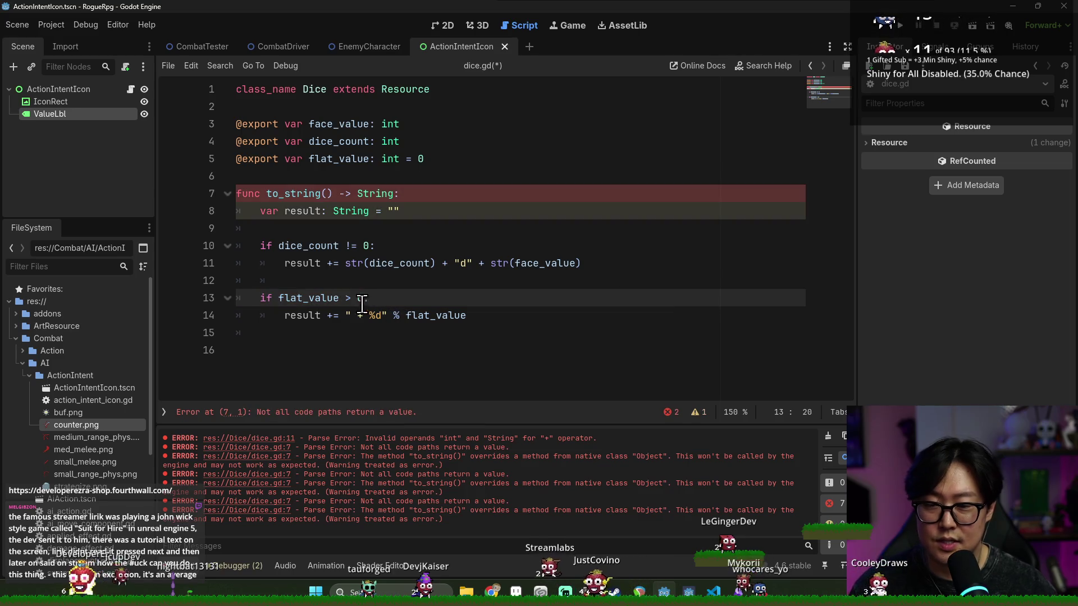
Step: Add an elif flat_value < 0 branch that appends " - %d" % flat_value, and save
left_click(486, 315)
key("Return")
key("BackSpace")
type("eli")
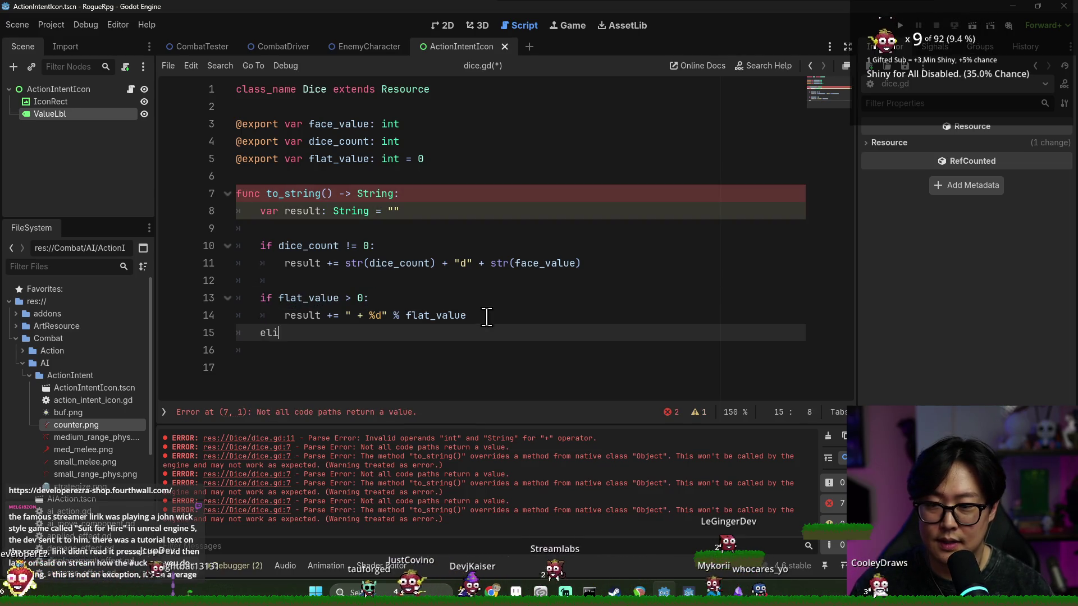
type("f flat_value < 0:")
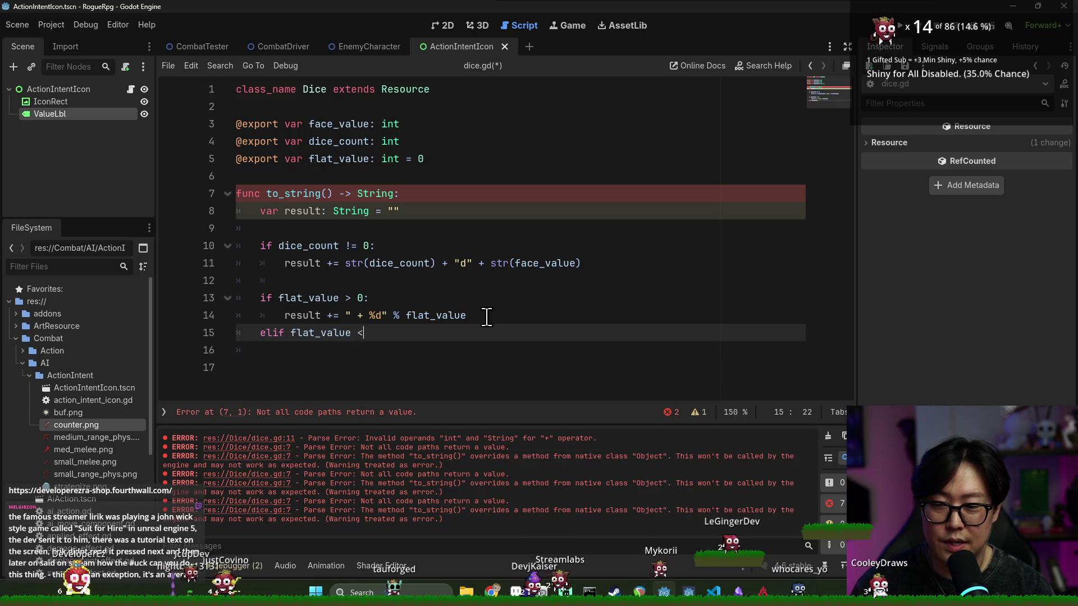
key("Return")
left_click(429, 316)
key("shift+Home")
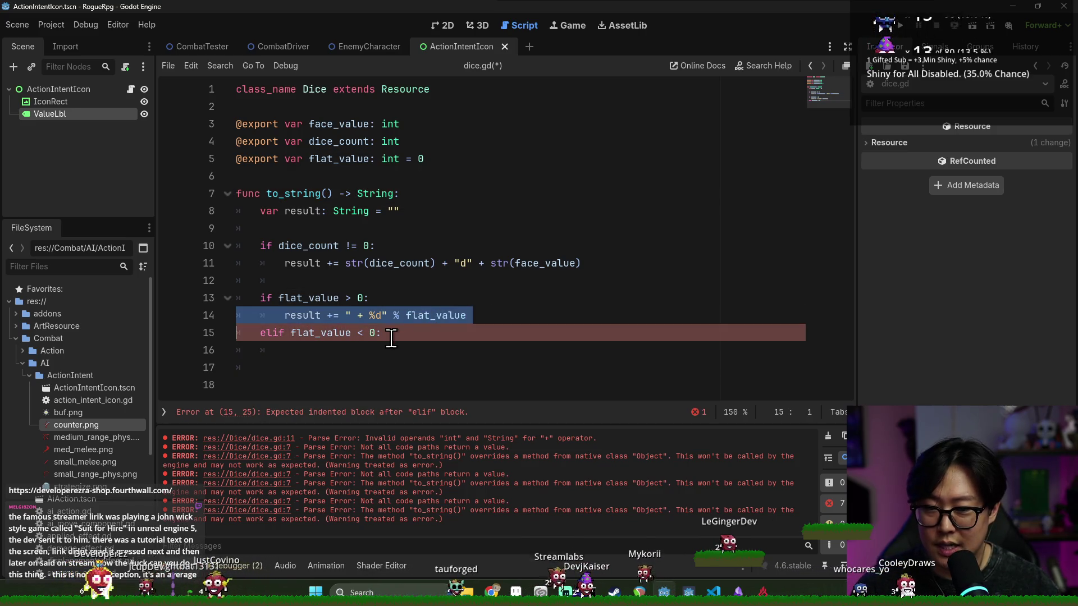
key("ctrl+c")
left_click(393, 350)
key("ctrl+v")
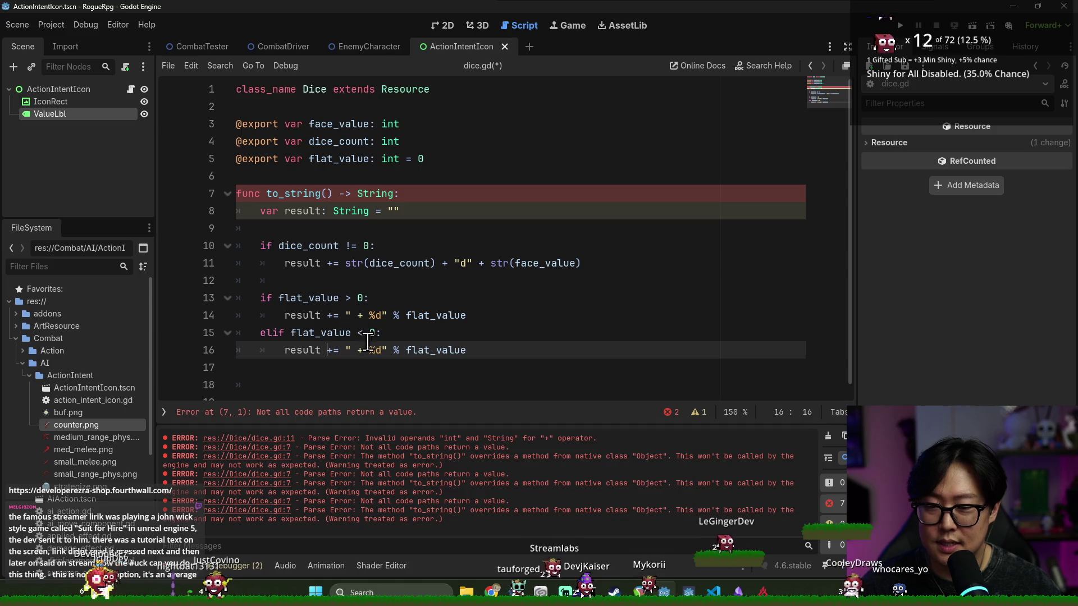
type("-")
key("ctrl+s")
Step: Clear the error output and insert an outdented blank line after the dice-count branch
left_click_drag(303, 263, 368, 298)
left_click(828, 436)
left_click(289, 315)
double_click(309, 299)
left_click(363, 315)
key("BackSpace")
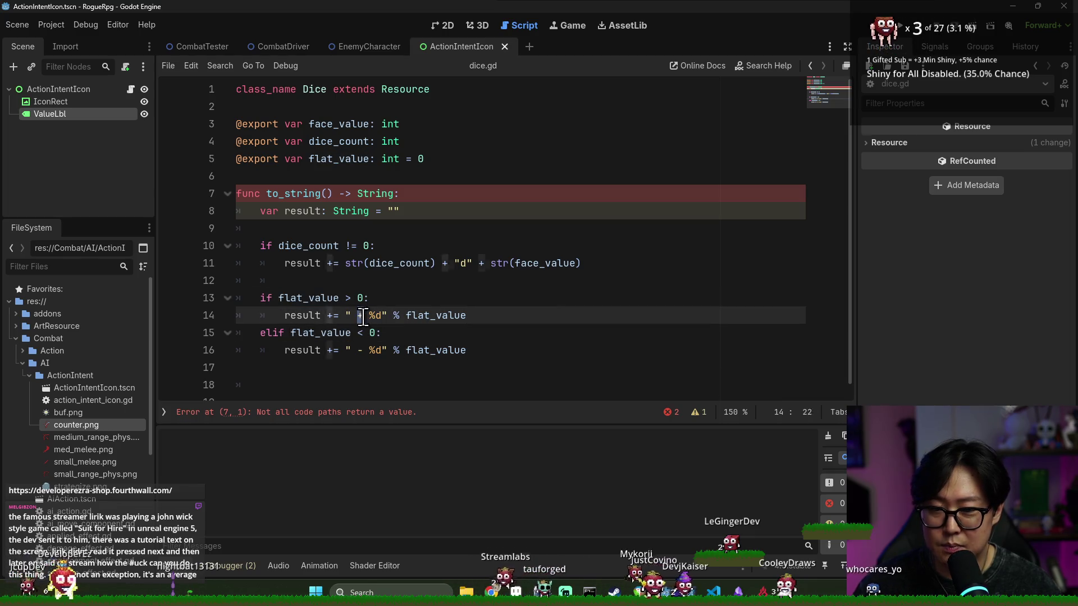
key("ctrl+z")
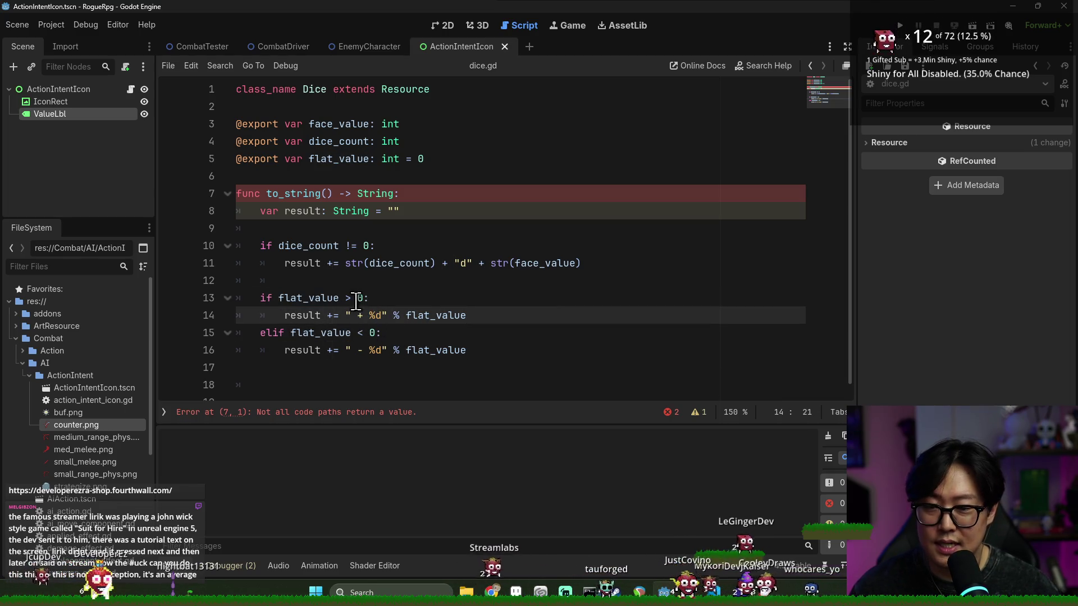
left_click(602, 262)
key("Return")
key("Return")
key("BackSpace")
type("if")
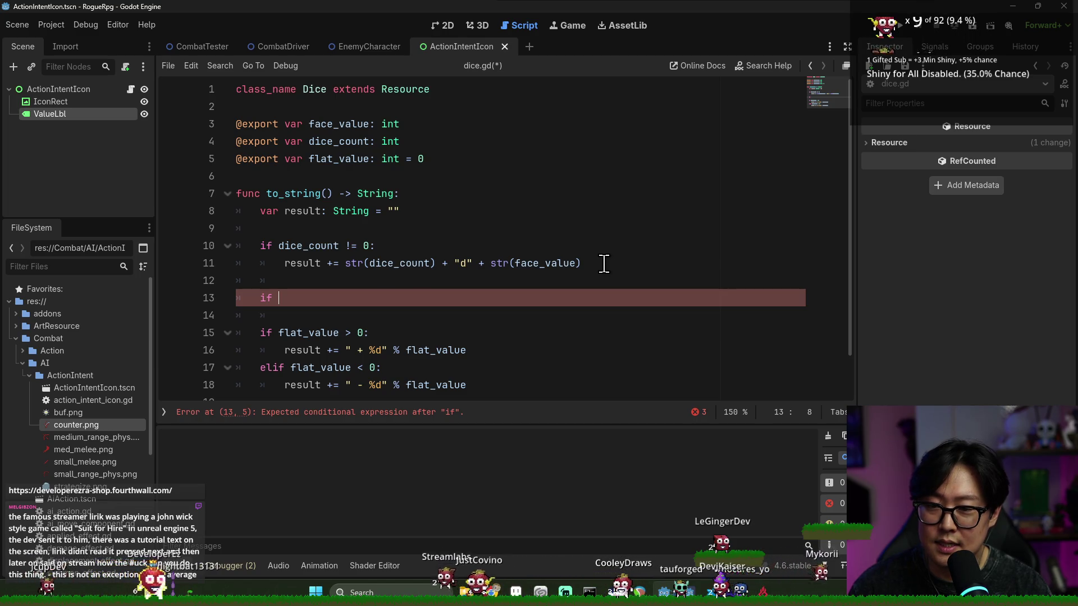
Step: Write the condition 'if flat_value != 0 && dice_count != 0:' and open its body
type("flat_value")
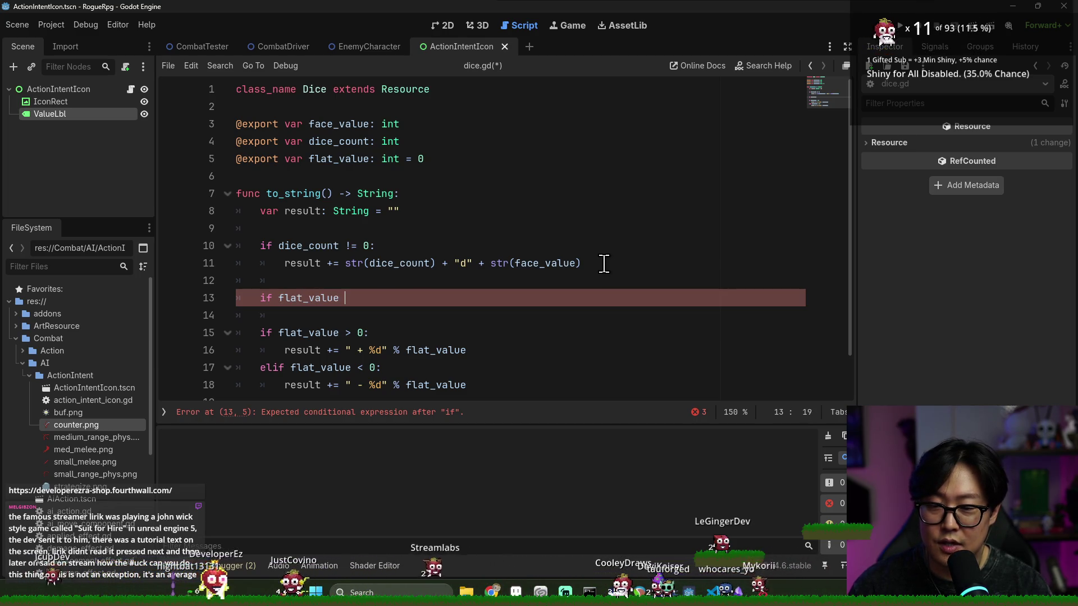
type(" != 0 && ")
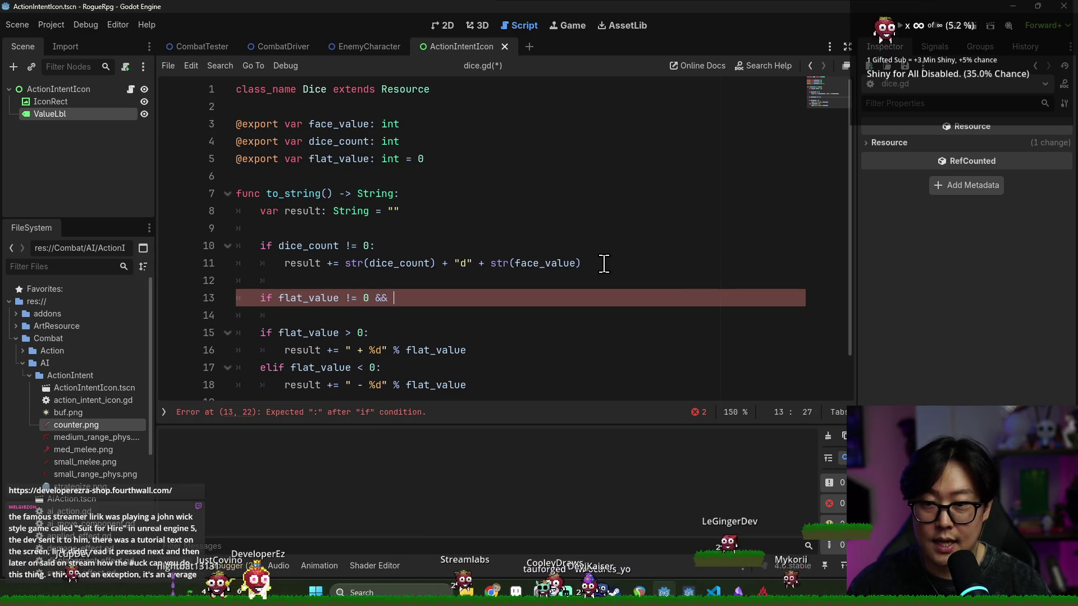
type("dice")
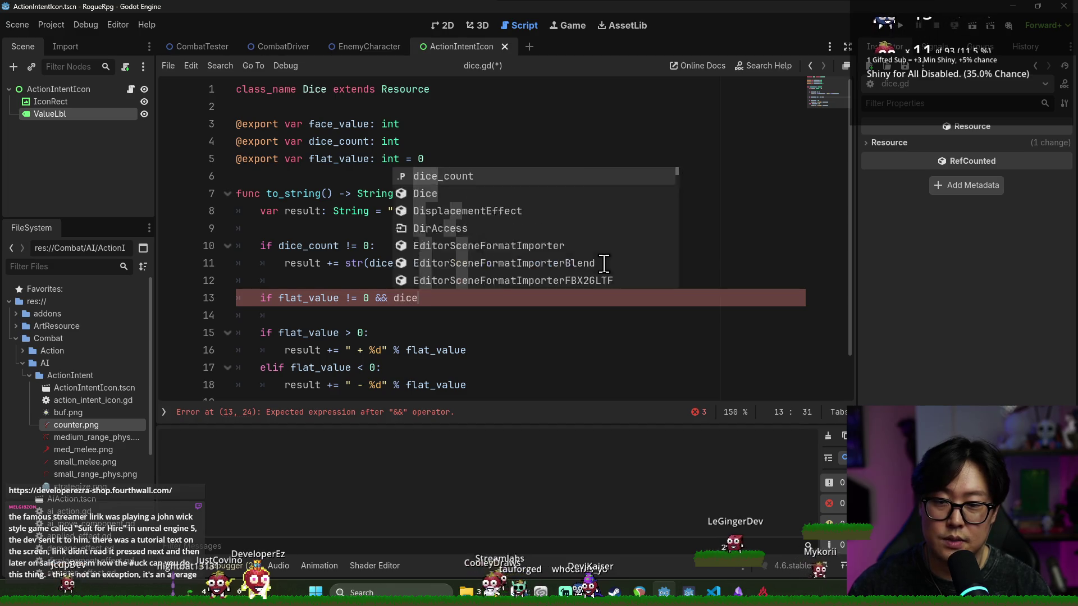
type("_count != 0:")
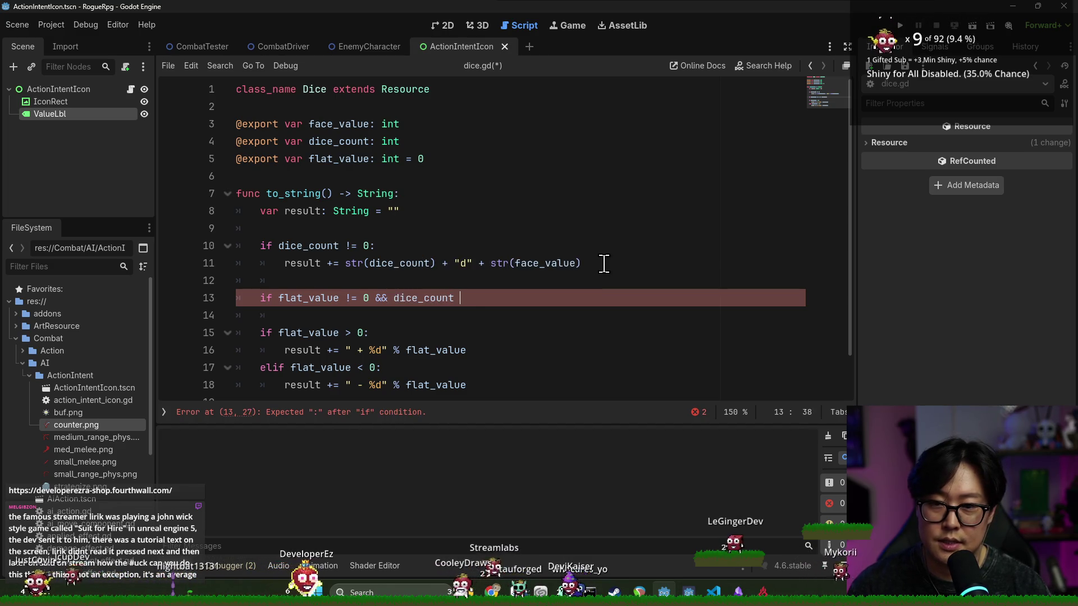
key("Return")
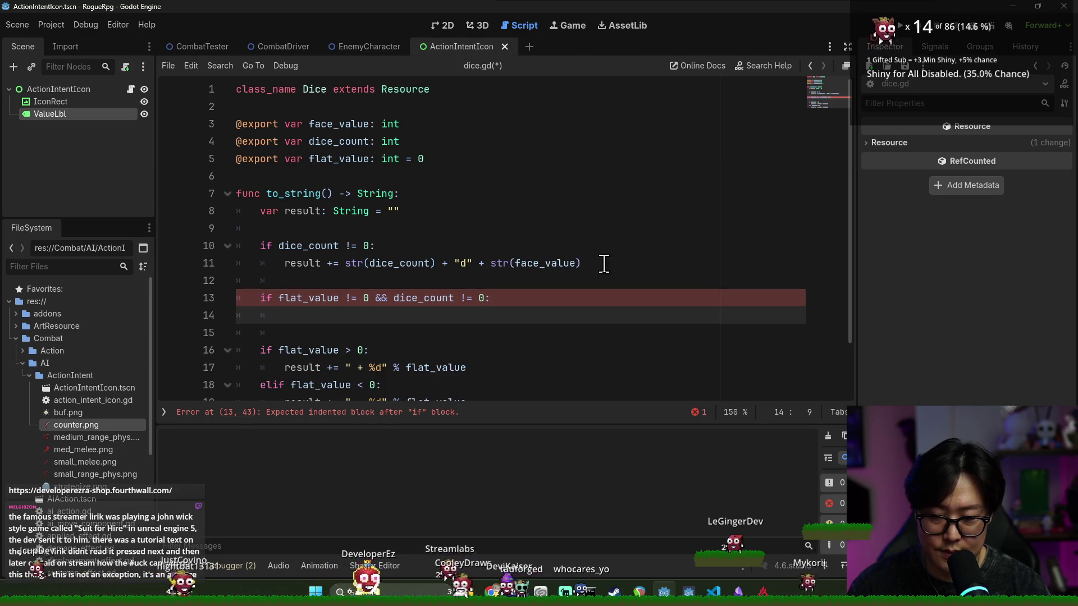
key("BackSpace")
key("BackSpace")
key("BackSpace")
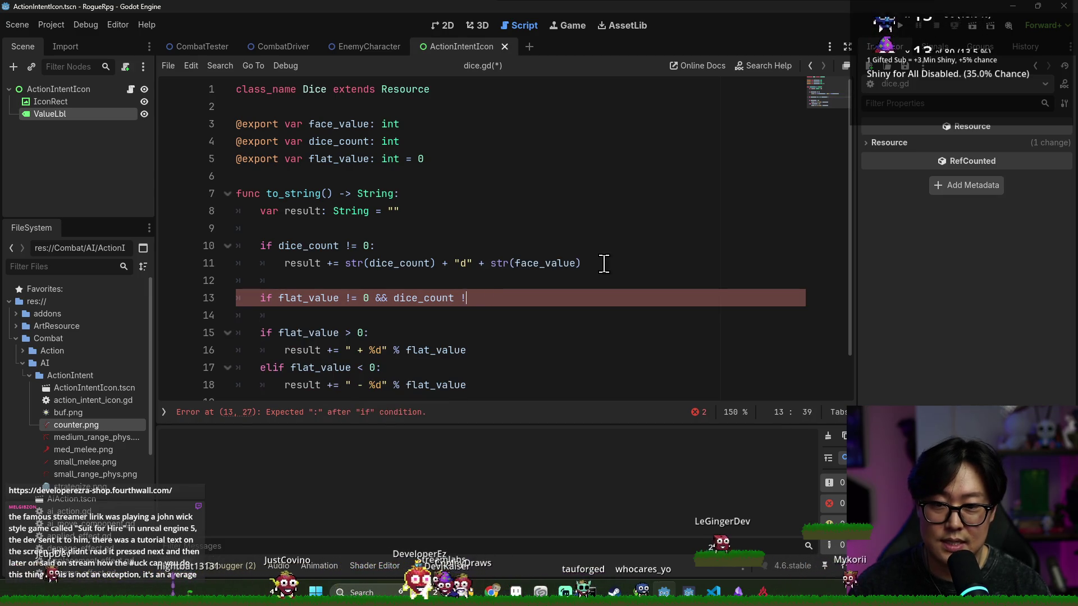
type("= 0:")
key("Return")
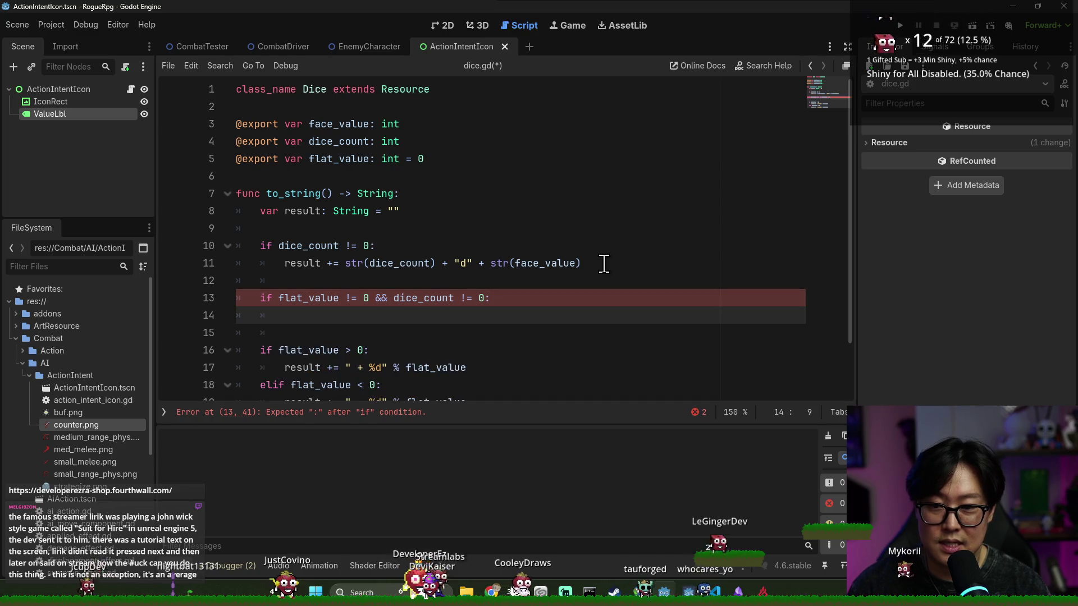
Step: Type the body 'result += " + " if flat_value > 0 else " - "' under the condition
double_click(302, 263)
left_click(335, 315)
type("result +")
scroll(393, 315, "down", 1)
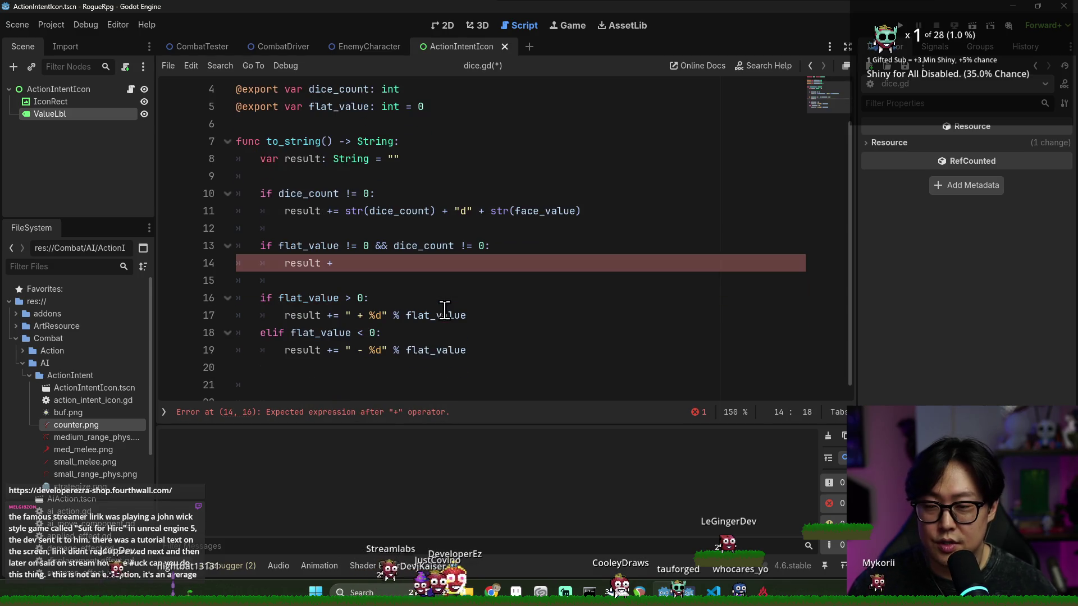
type("+=")
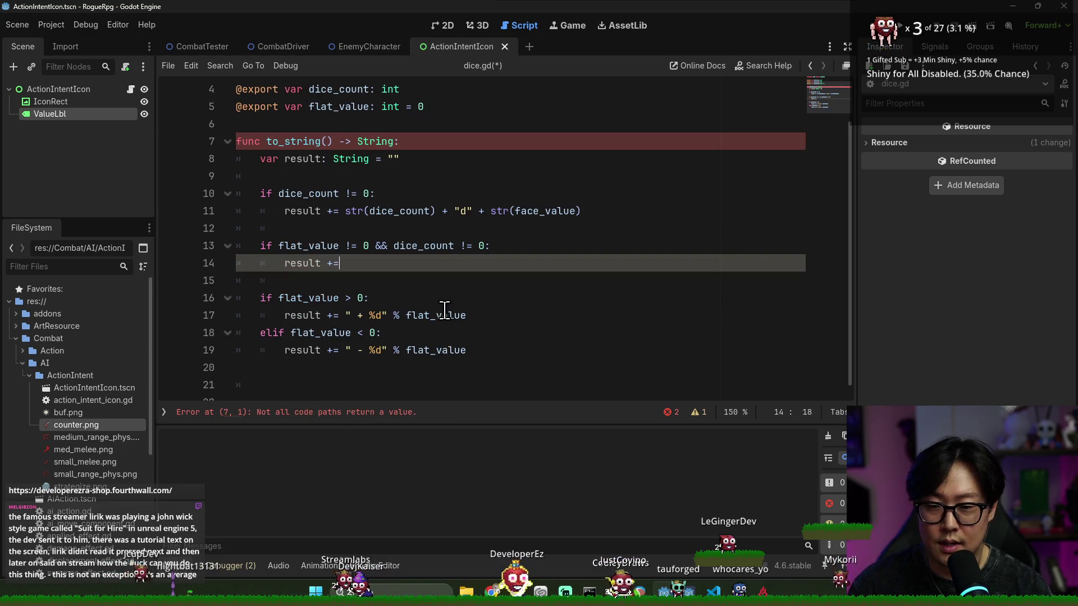
type(" \" + \" if")
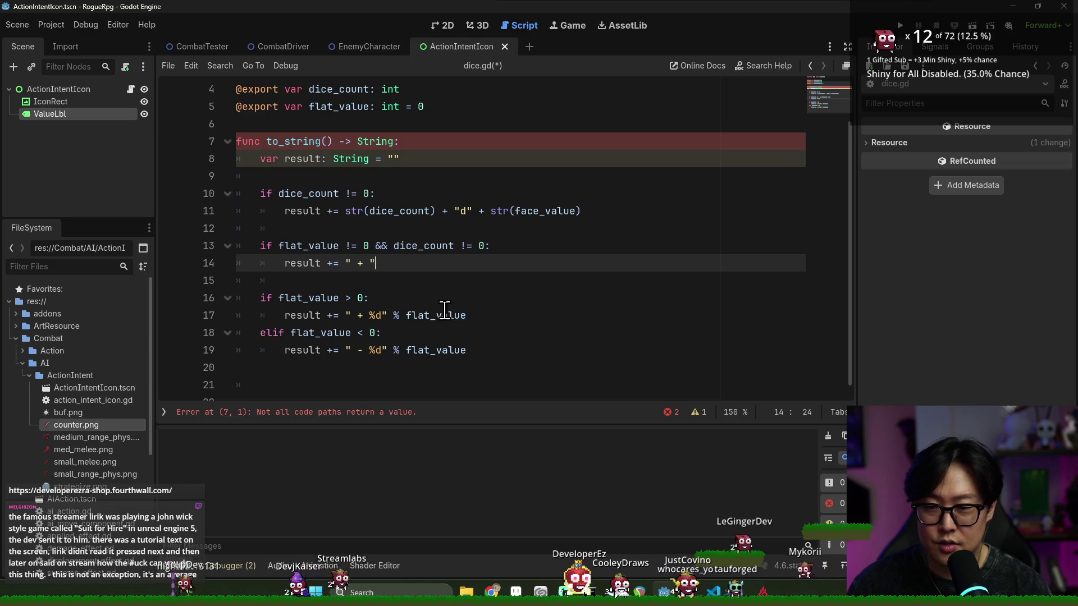
left_click(436, 315)
Step: Review the new condition and sign line, ending at the end of the sign line
left_click(522, 264)
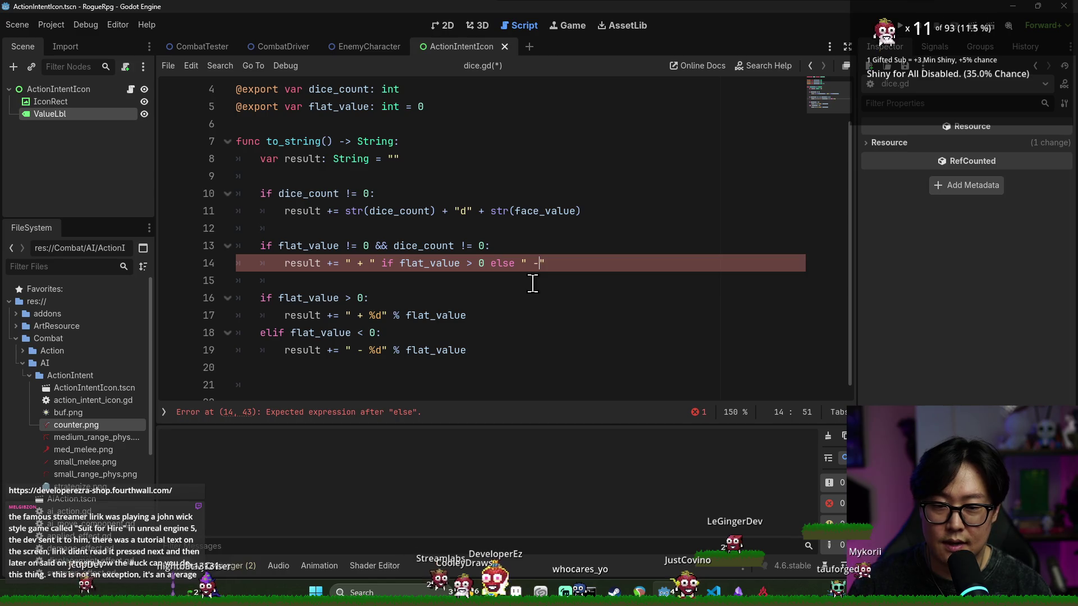
double_click(420, 264)
left_click(581, 268)
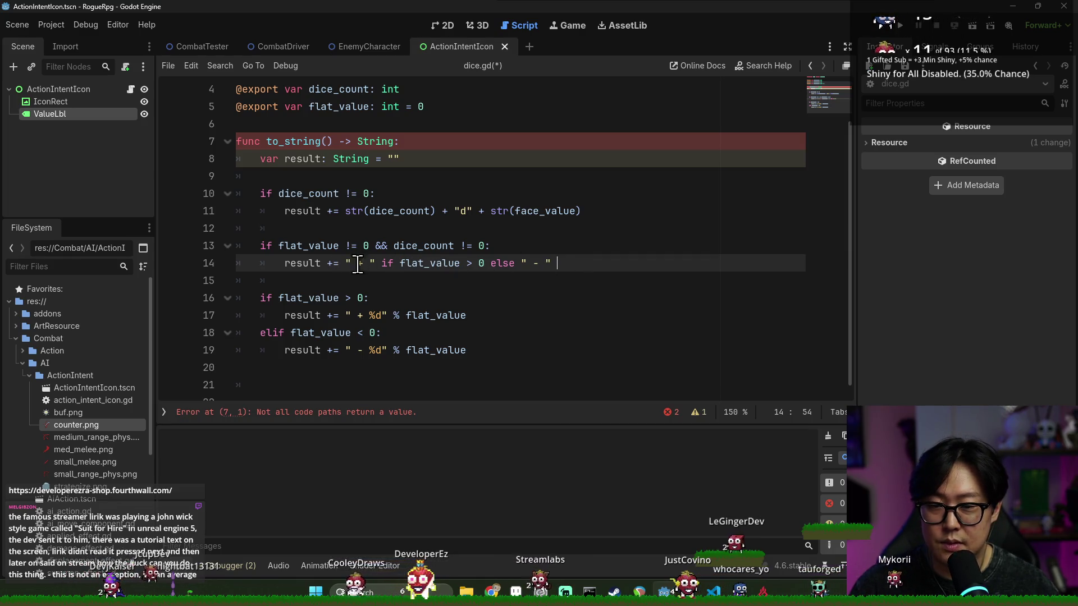
left_click_drag(375, 246, 505, 246)
double_click(303, 263)
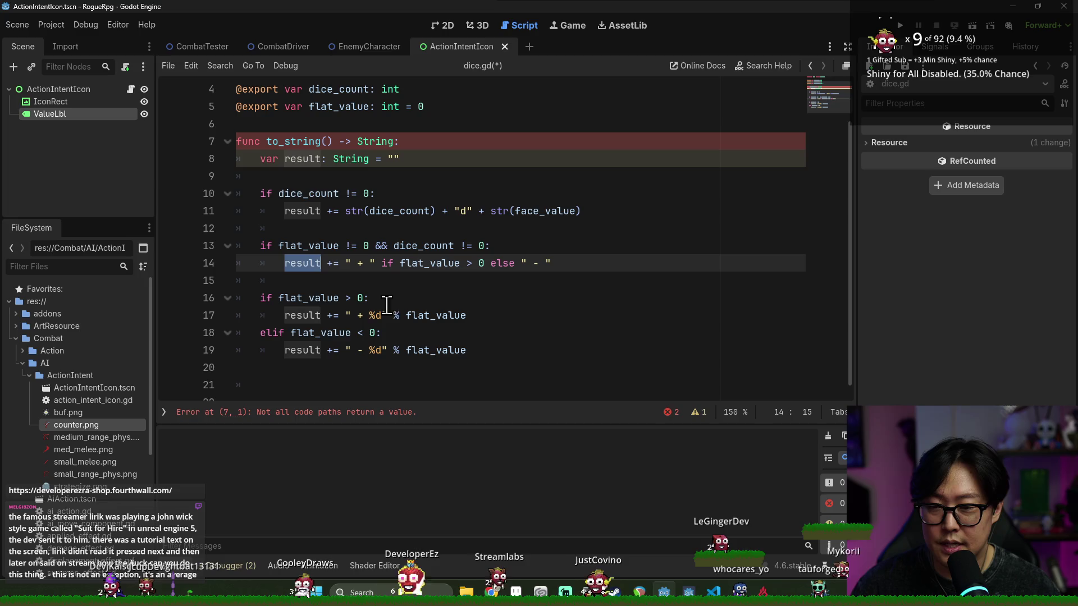
left_click(358, 315)
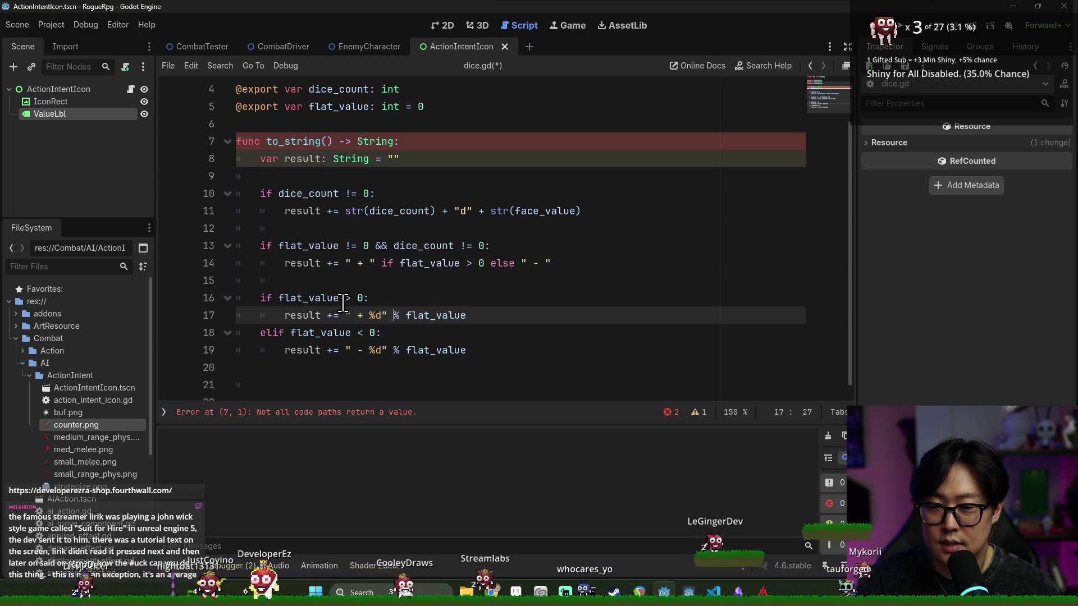
left_click(366, 276)
double_click(298, 247)
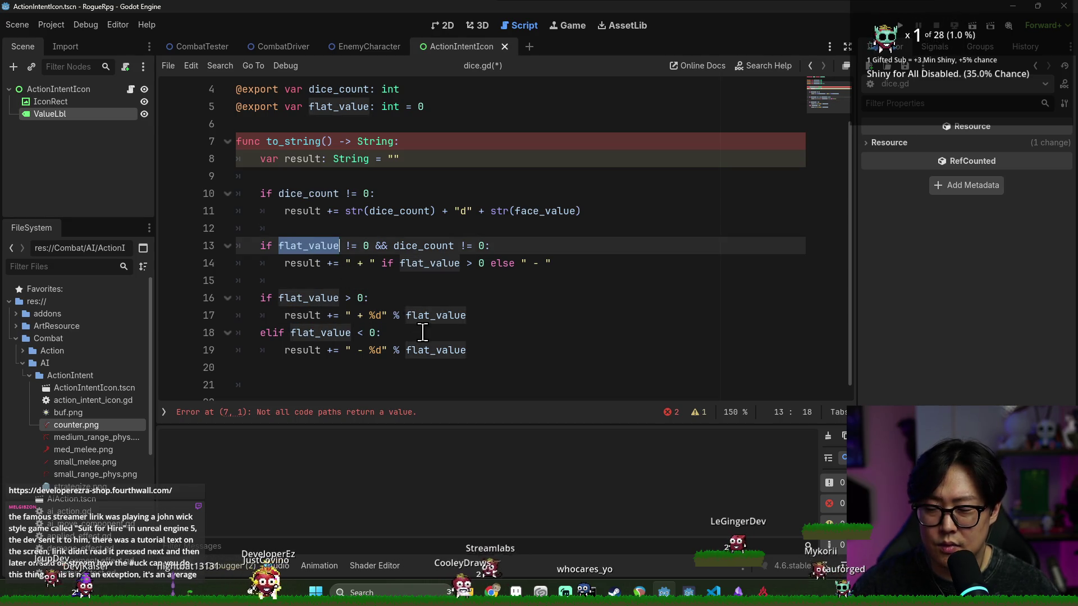
left_click(557, 258)
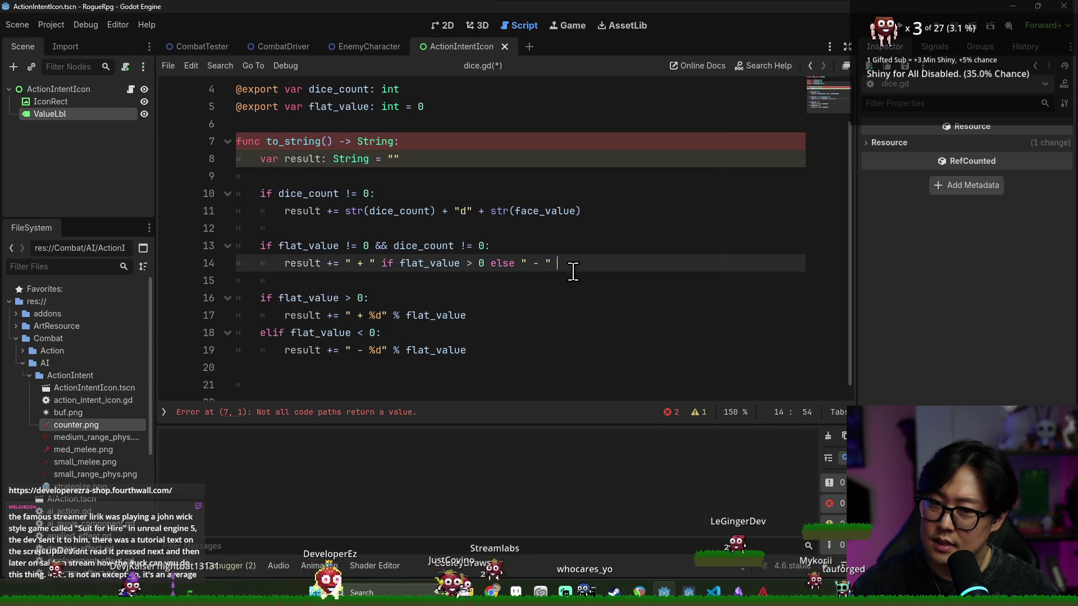
Step: Add 'result += str(abs(flat_value))' below the sign line
key("Return")
type("result")
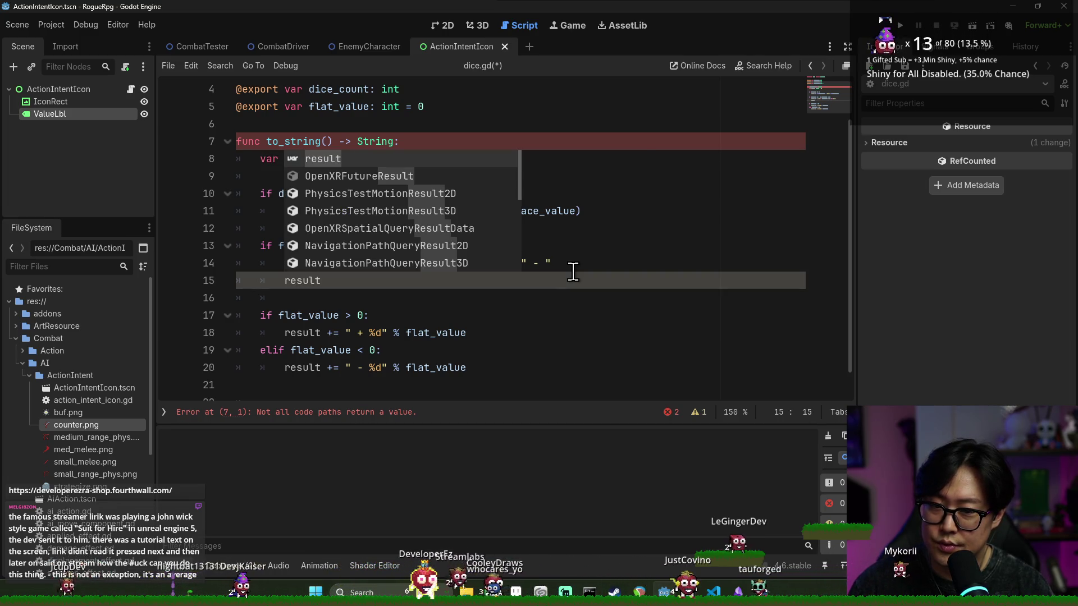
type(" +=")
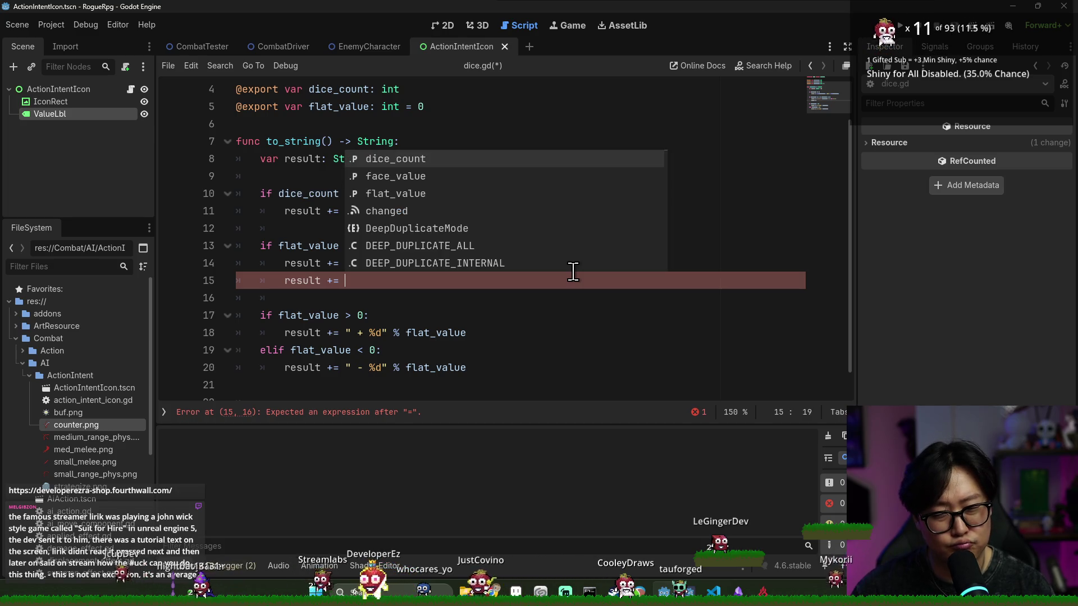
type(" str(abs(flat_val")
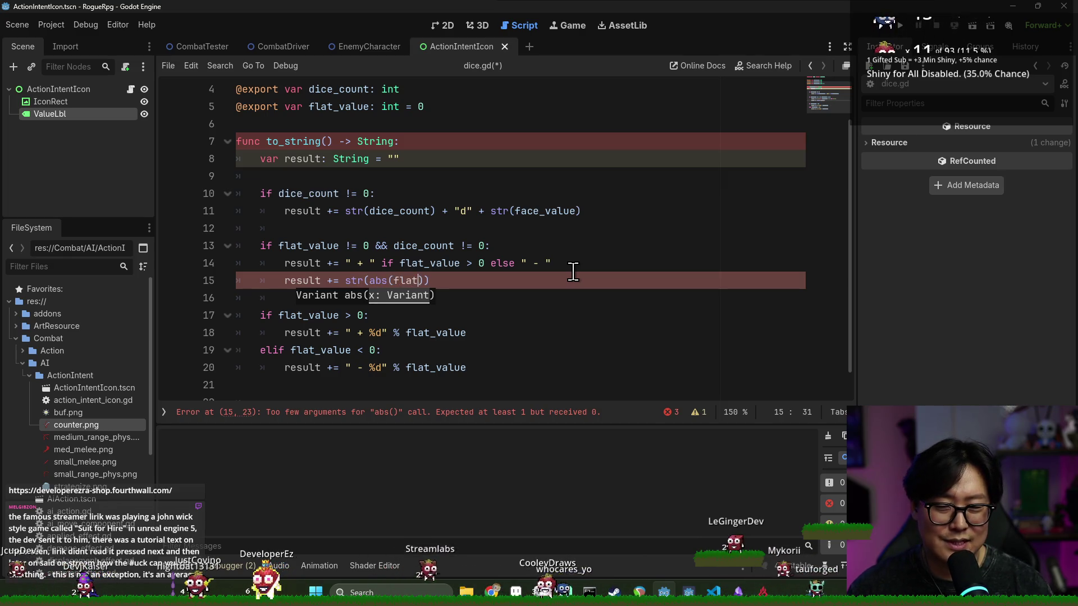
type("ue")
key("Down")
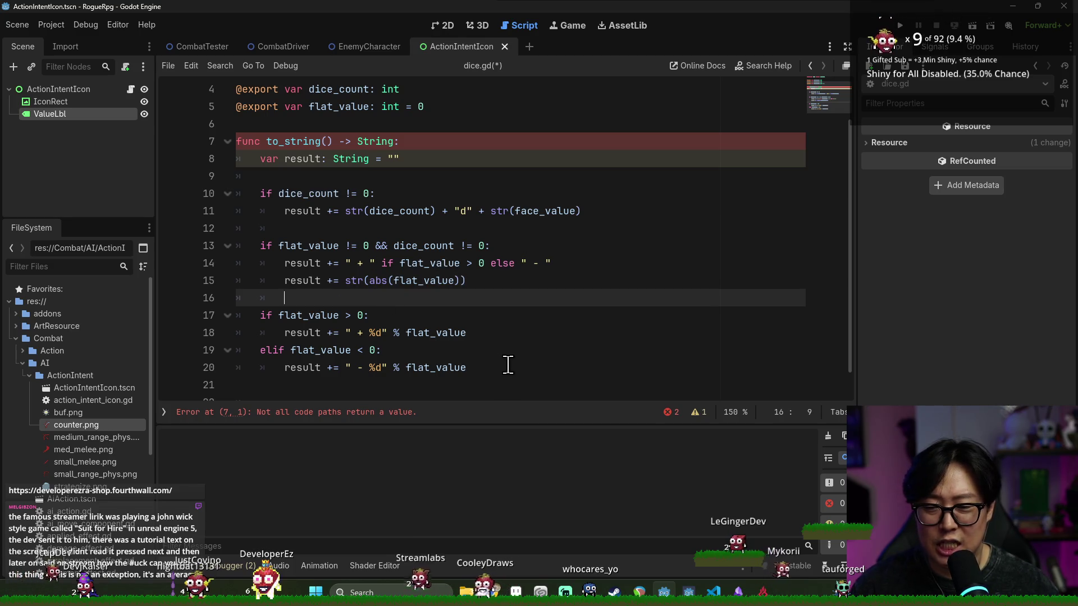
Step: Delete the old if/elif flat_value block and start a line for the return
left_click(510, 364, "shift")
key("BackSpace")
scroll(512, 360, "up", 2)
key("Return")
type("return result")
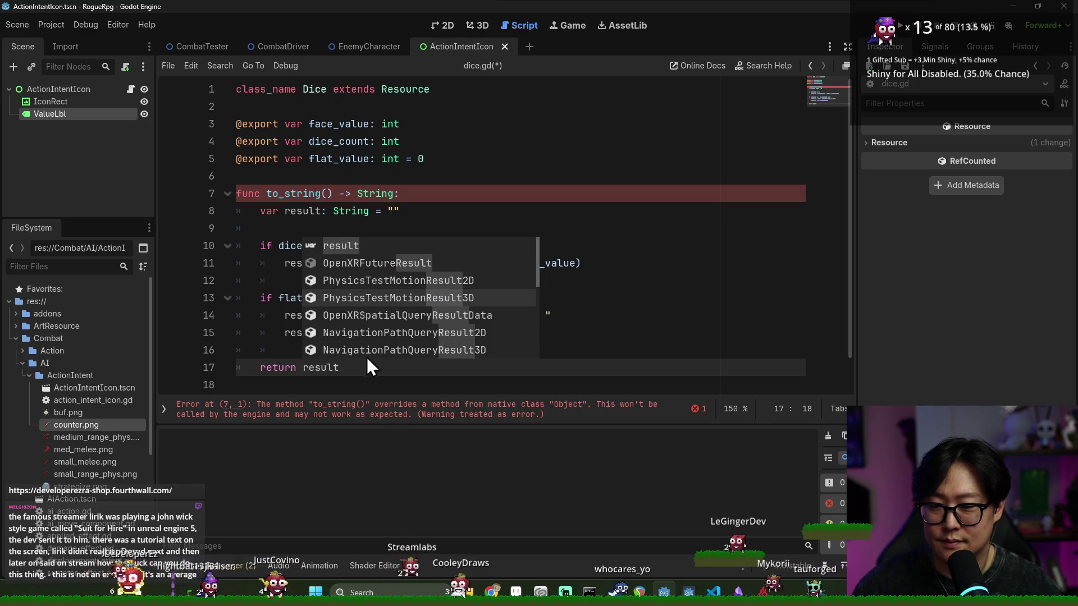
Step: Complete 'return result' at the end of to_string and save dice.gd
key("Return")
scroll(381, 363, "down", 1)
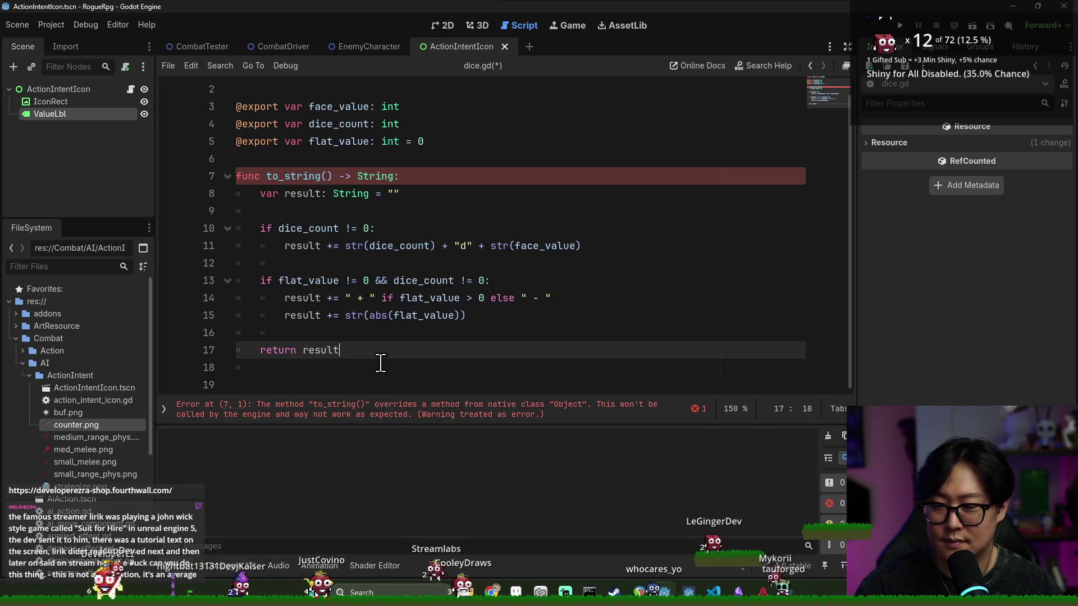
key("ctrl+s")
left_click(335, 371)
key("ctrl+s")
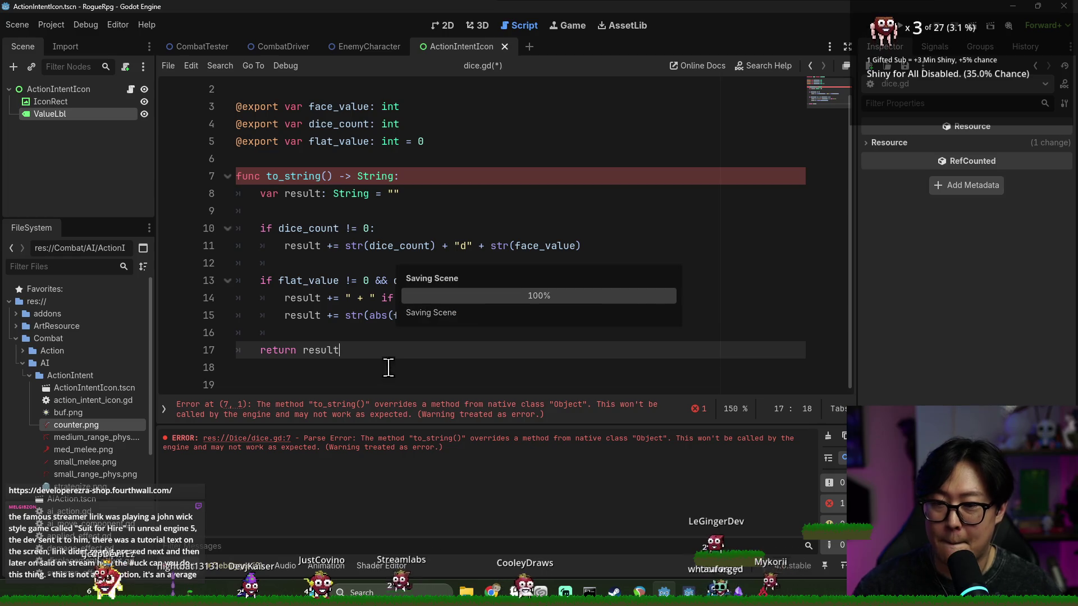
key("BackSpace")
key("BackSpace")
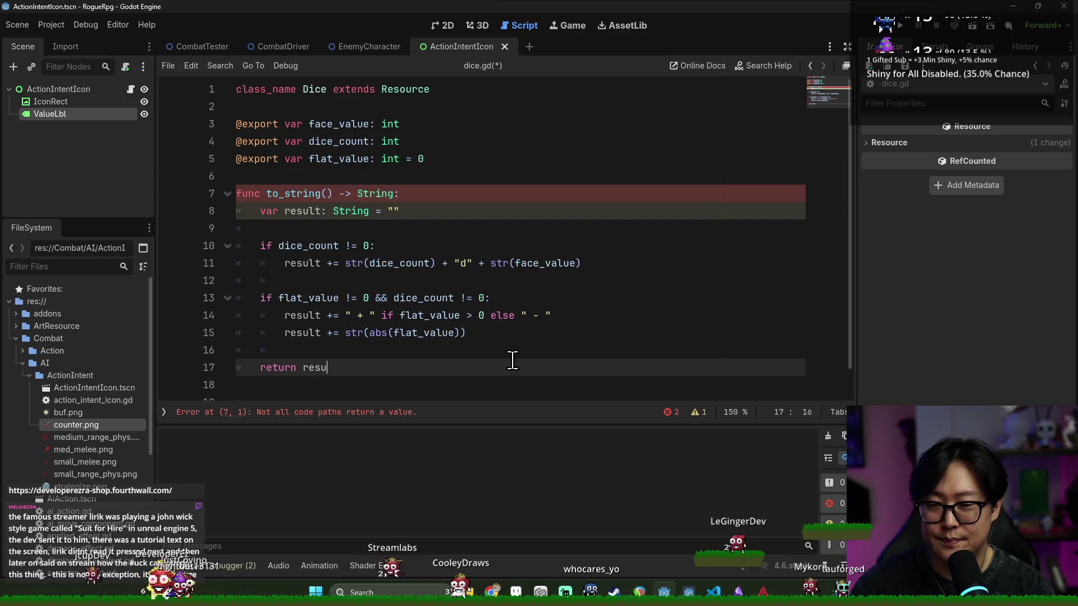
Step: Remove the trailing blank line, save again, and clear the parse-error output
key("ctrl+space")
key("Escape")
key("Return")
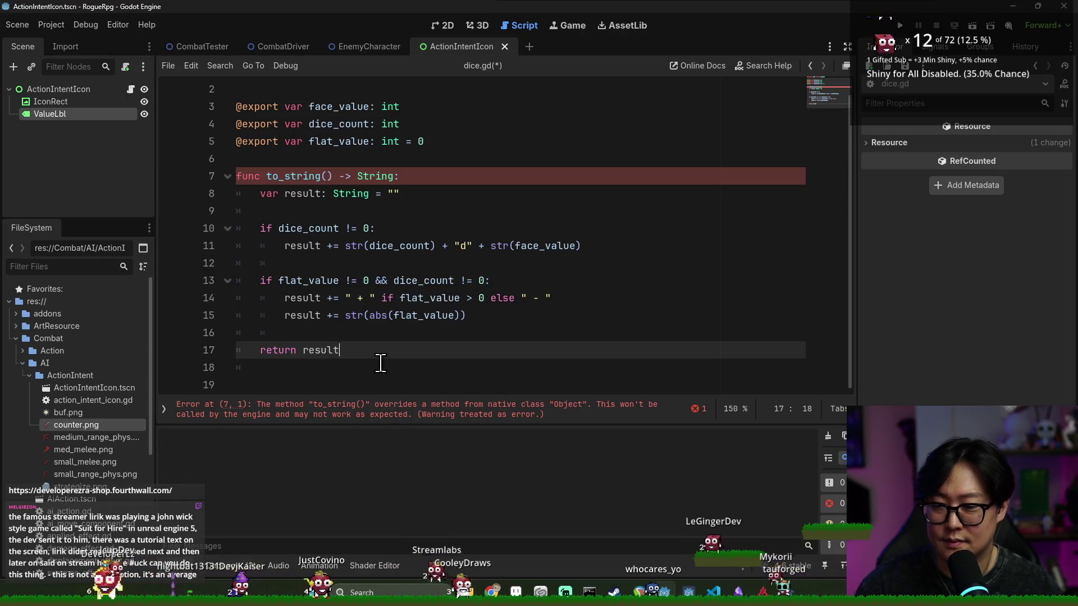
key("ctrl+s")
key("BackSpace")
key("BackSpace")
key("ctrl+s")
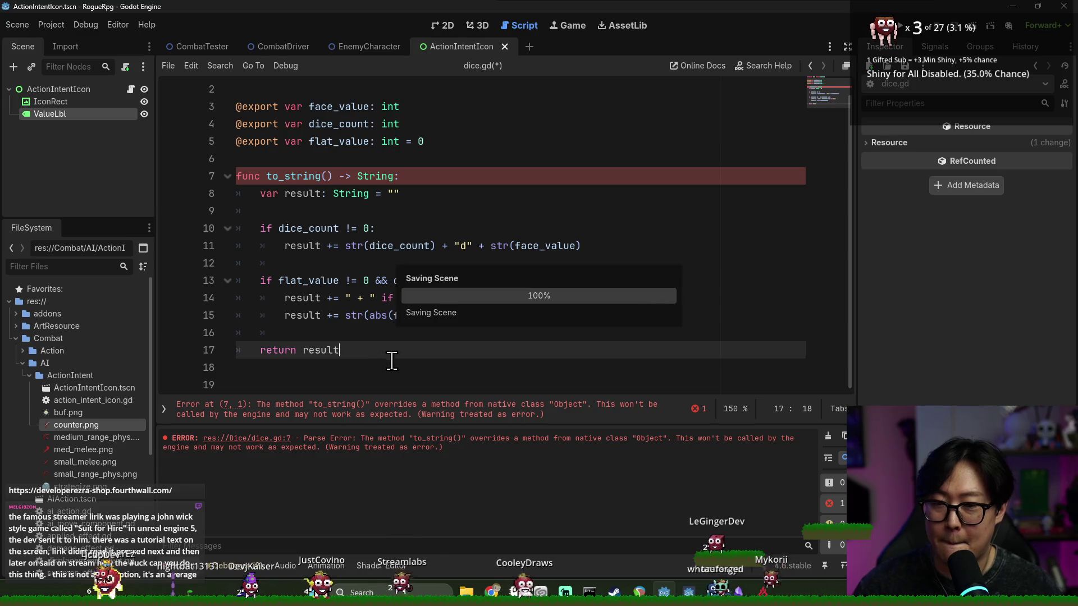
left_click(828, 436)
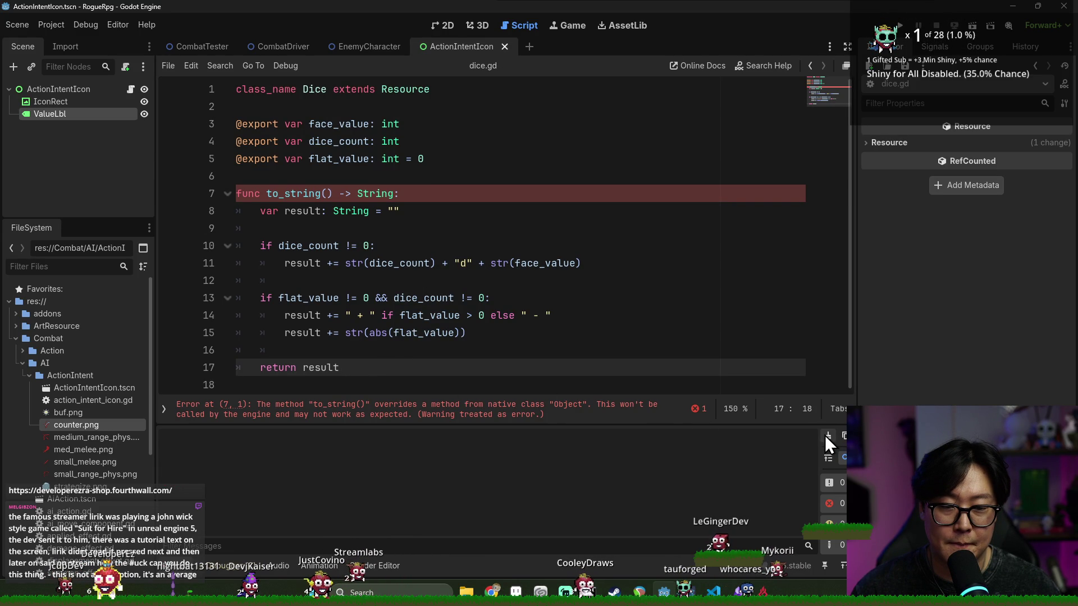